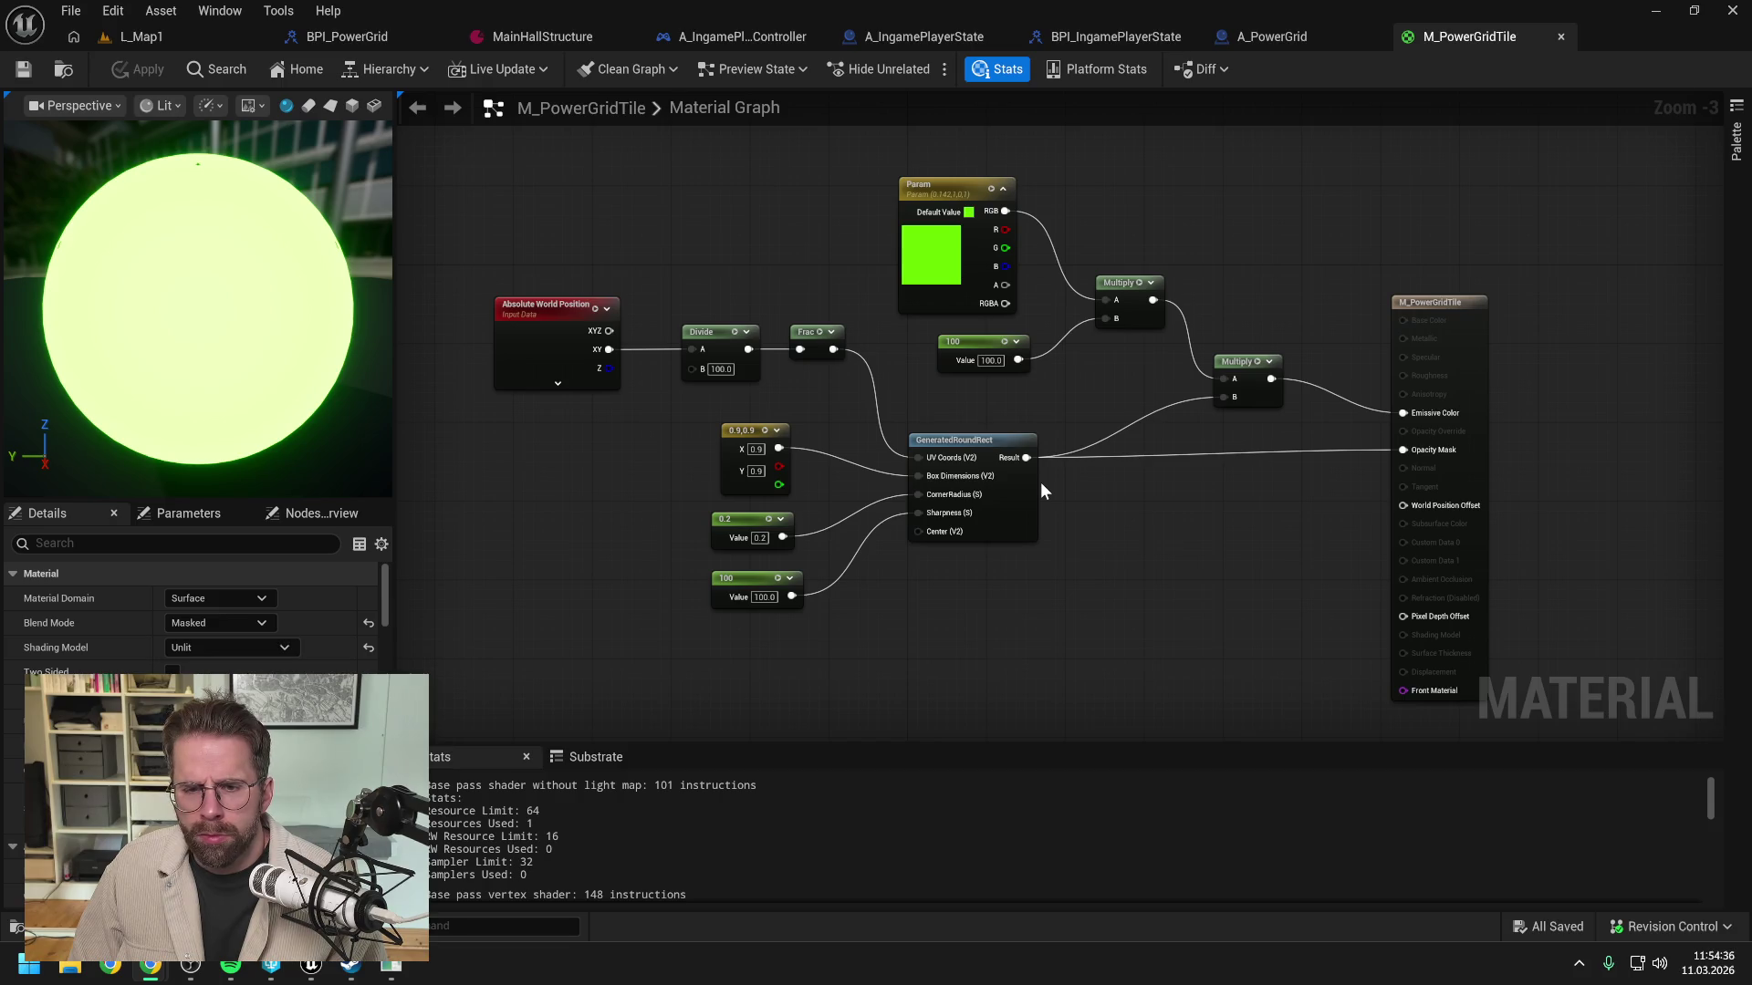
Step: Disconnect the Frac output from the GeneratedRoundRect UV Coords input
{"action": "left_click", "coordinate": [845, 359], "text": "alt"}
Step: Insert a Subtract 0.5 node between Frac and the GeneratedRoundRect UV Coords
{"action": "left_click_drag", "start_coordinate": [840, 393], "coordinate": [967, 446]}
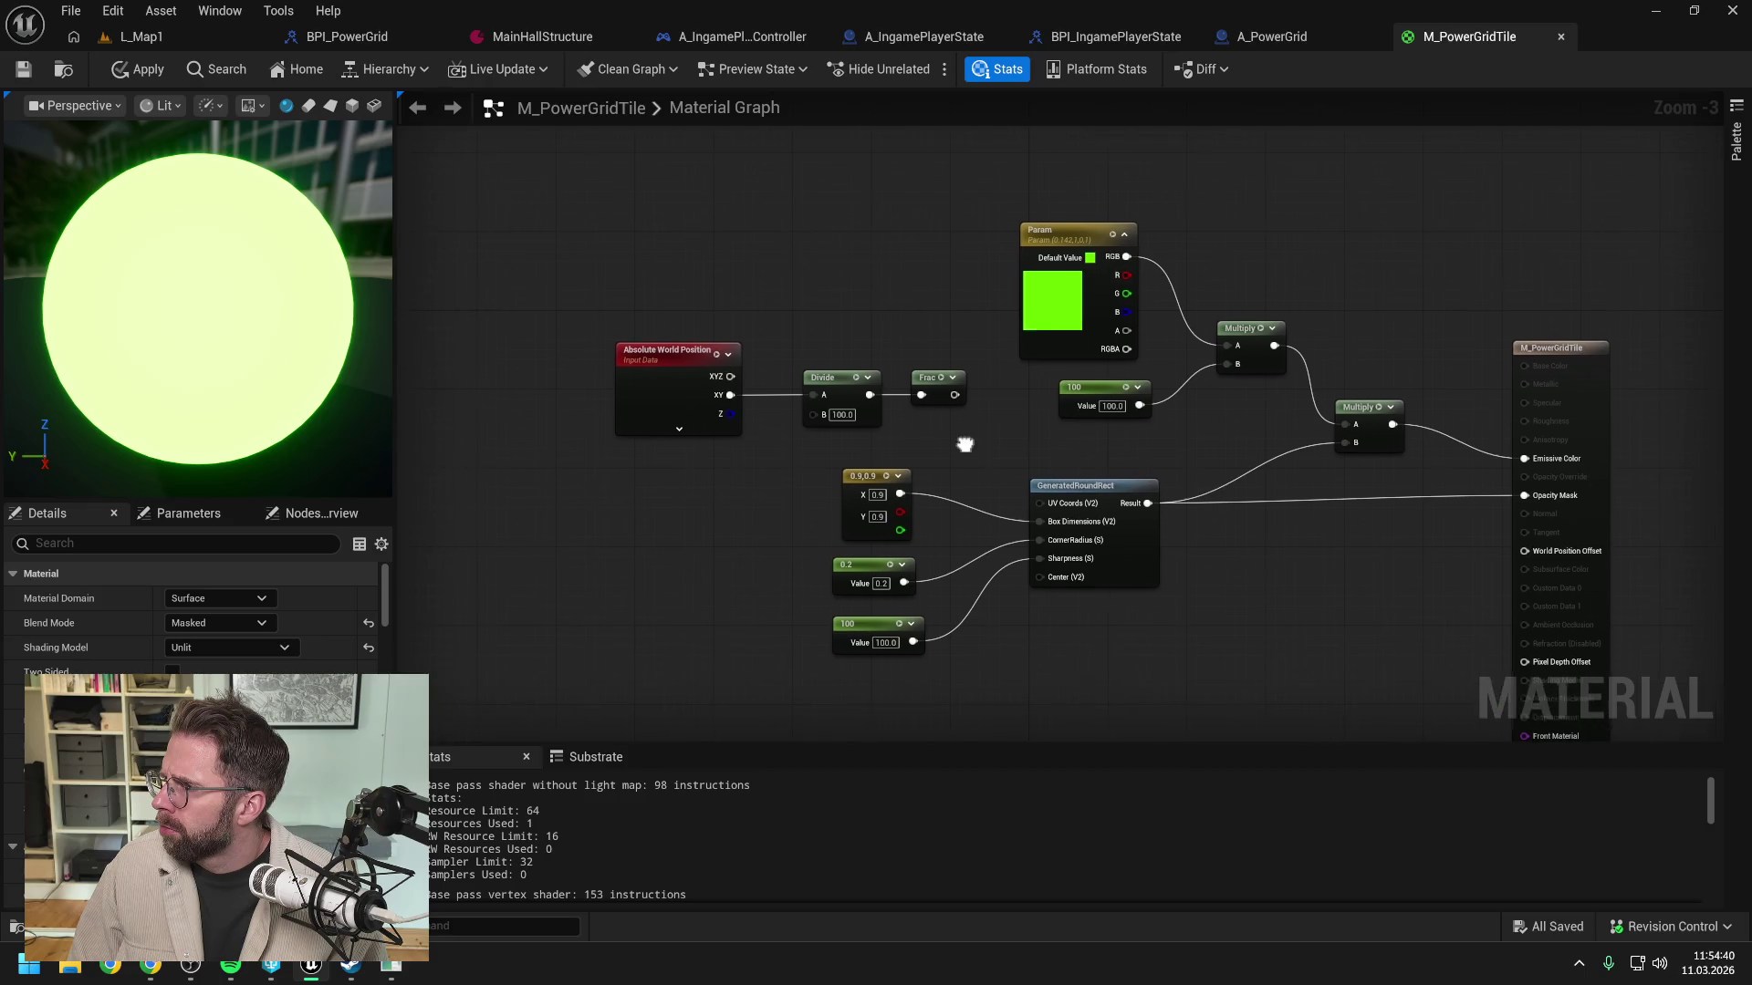
{"action": "mouse_move", "coordinate": [469, 303]}
{"action": "left_mouse_down"}
{"action": "mouse_move", "coordinate": [889, 409]}
{"action": "mouse_move", "coordinate": [944, 401]}
{"action": "mouse_move", "coordinate": [796, 315]}
{"action": "mouse_move", "coordinate": [841, 304]}
{"action": "left_mouse_up"}
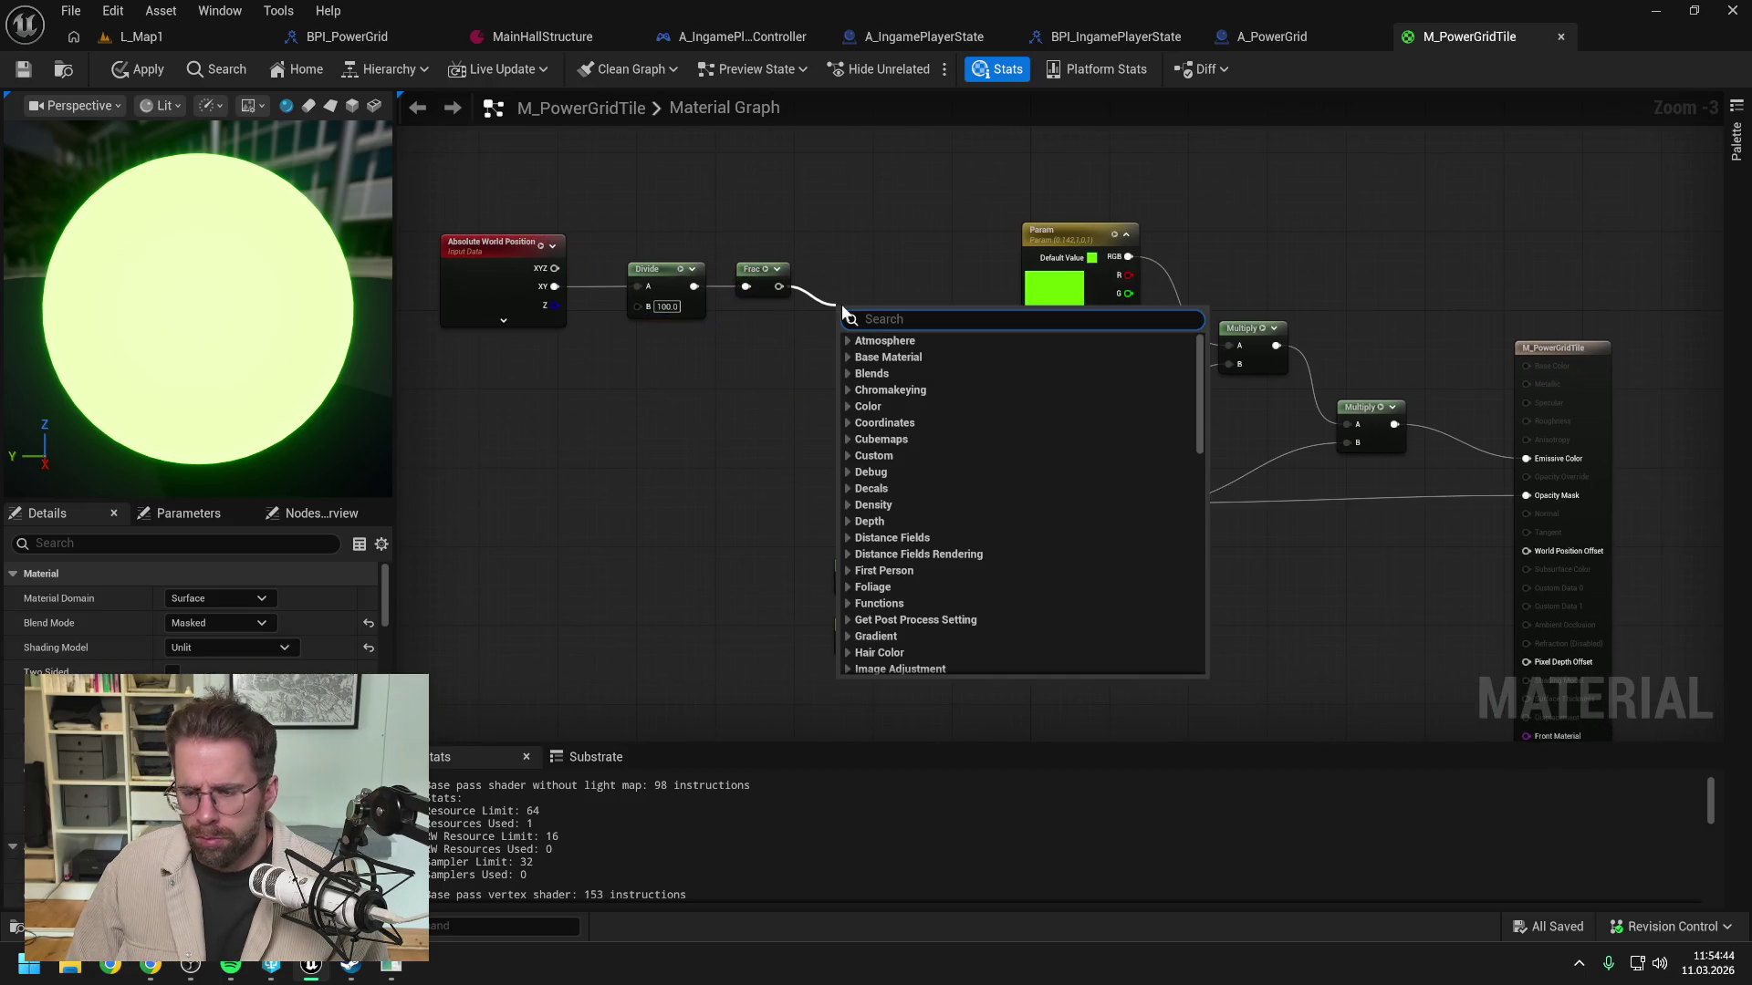
{"action": "type", "text": "-"}
{"action": "key", "text": "Return"}
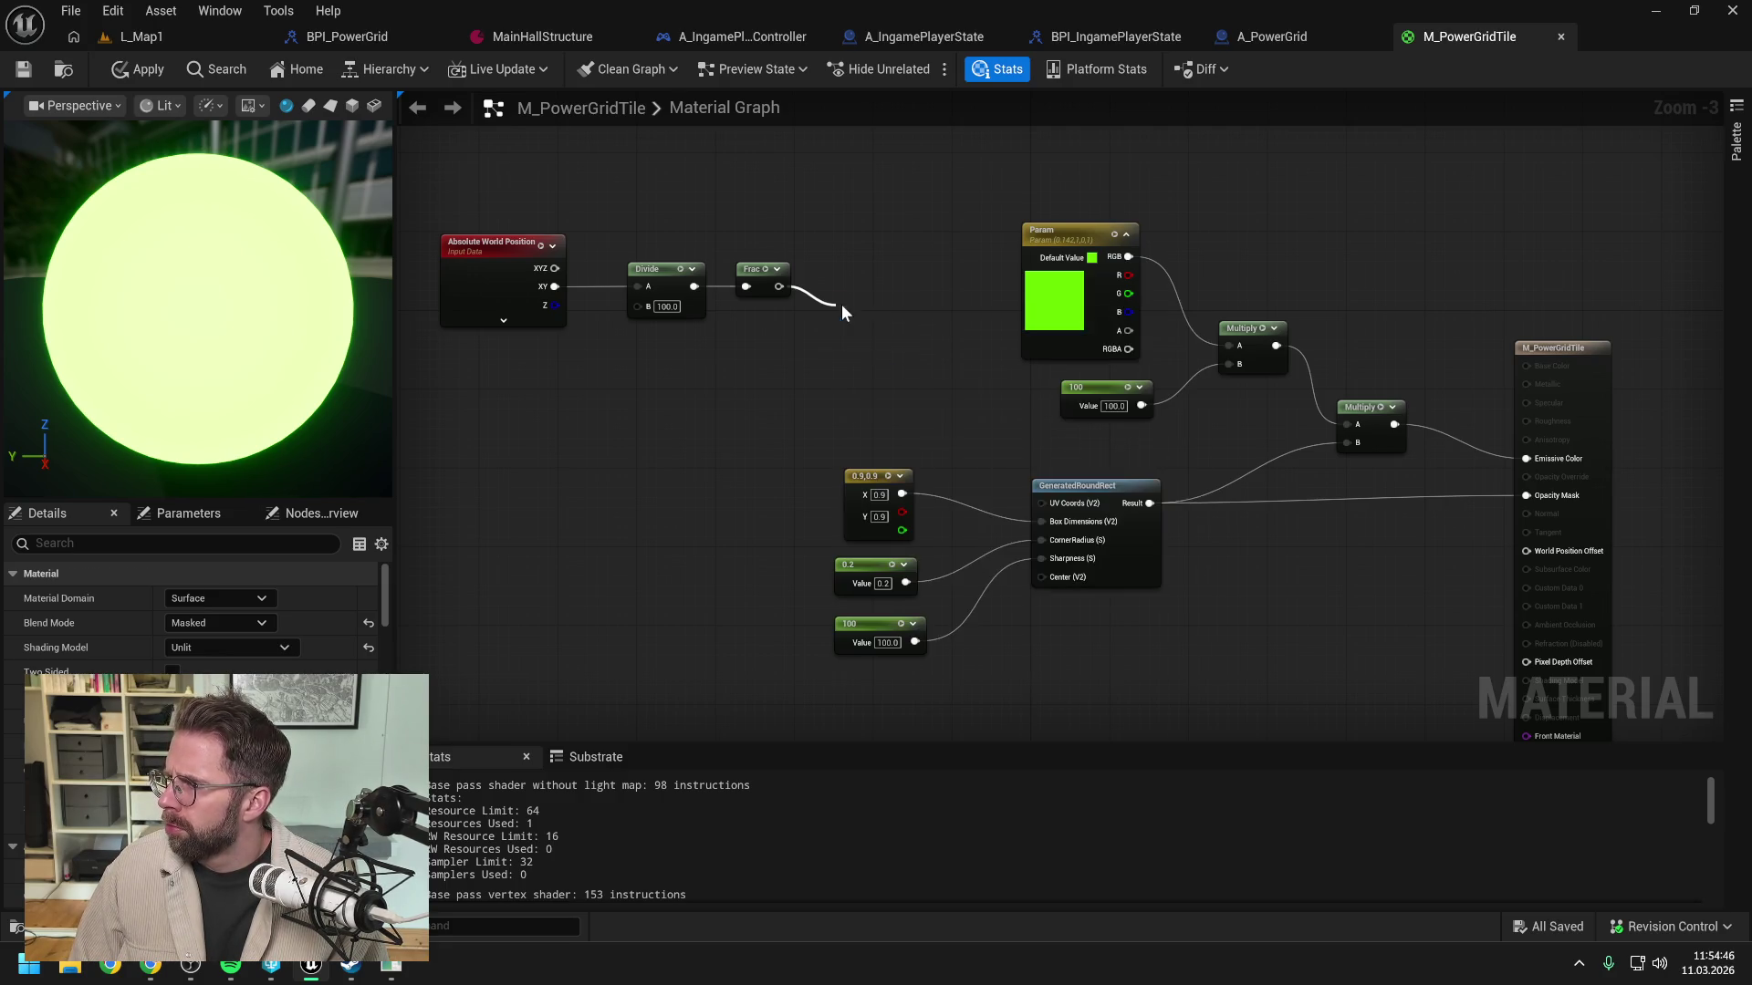
{"action": "type", "text": "0.5"}
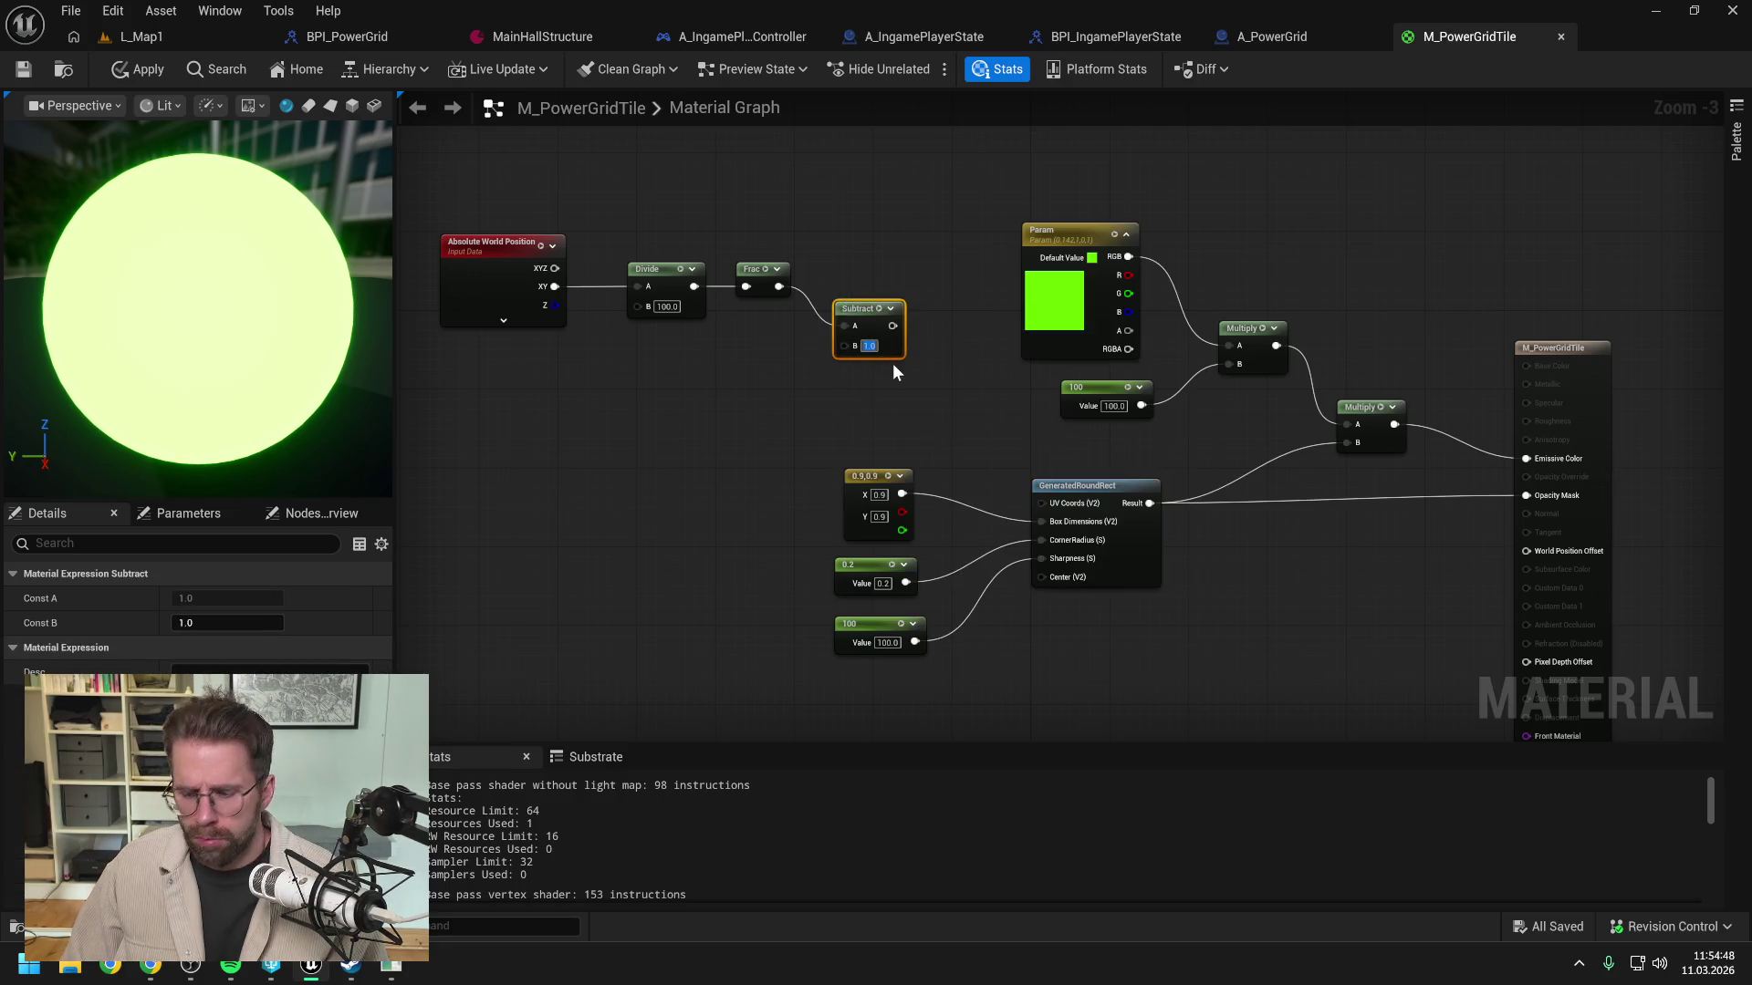
{"action": "key", "text": "Return"}
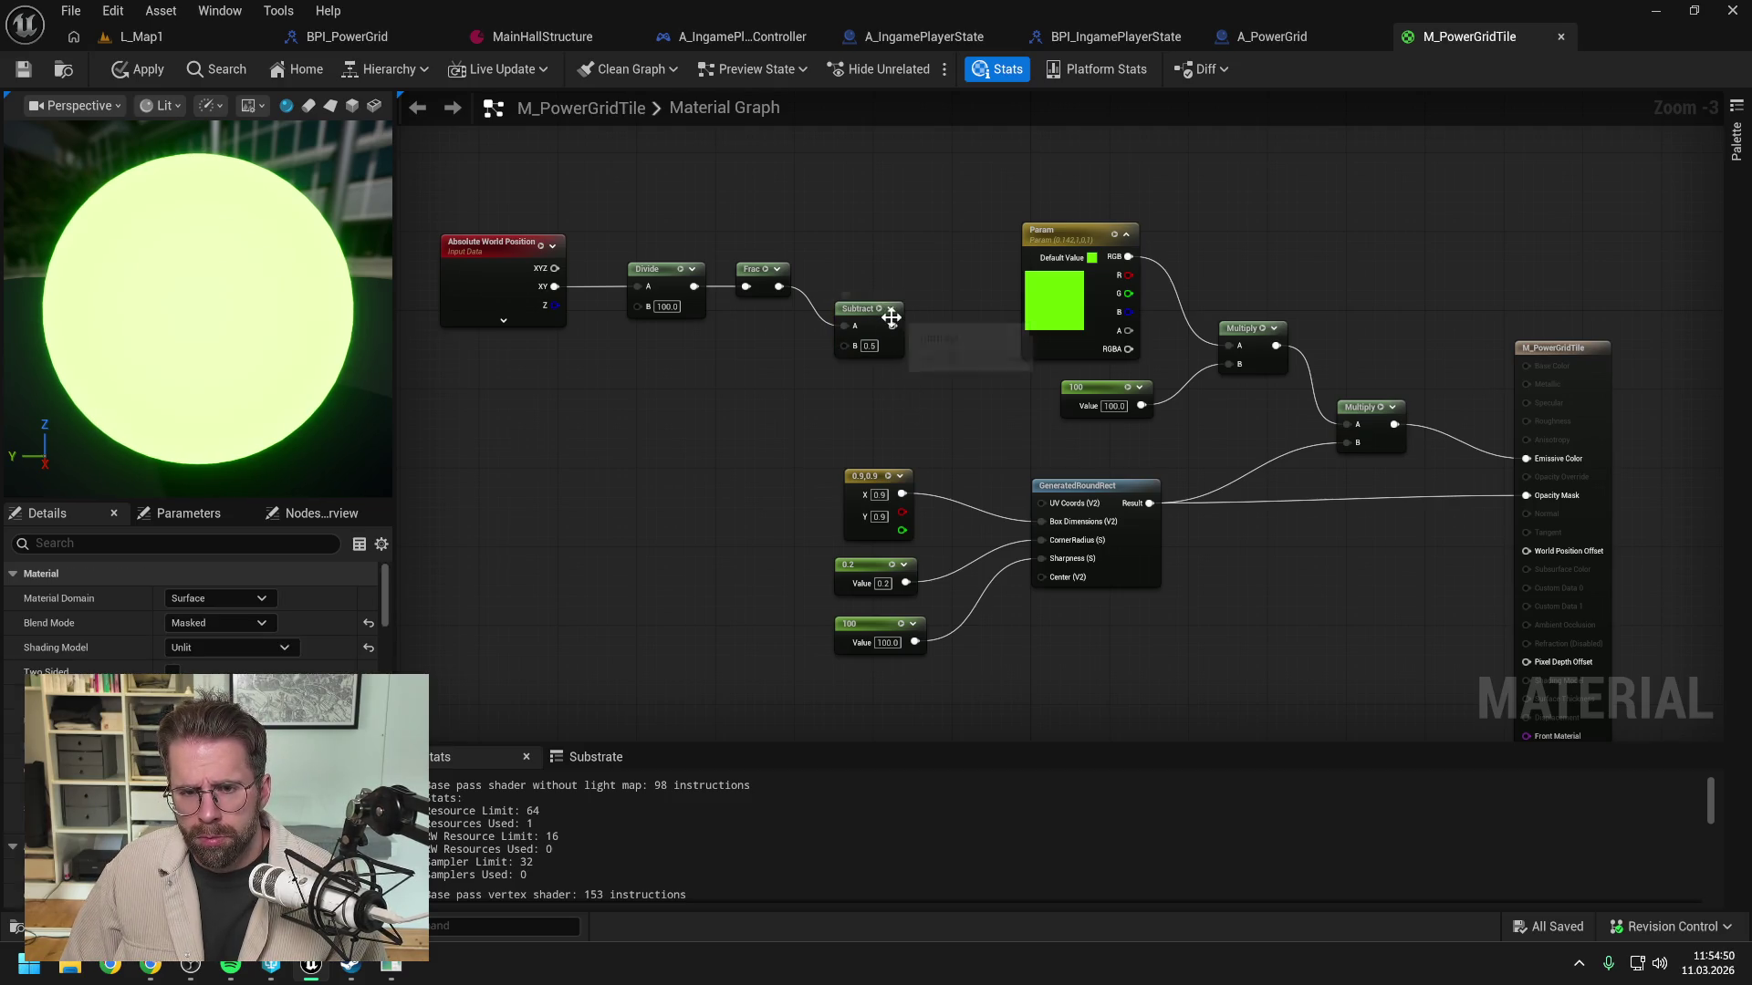
{"action": "mouse_move", "coordinate": [867, 308]}
{"action": "left_mouse_down"}
{"action": "mouse_move", "coordinate": [897, 368]}
{"action": "mouse_move", "coordinate": [1044, 500]}
{"action": "left_mouse_up"}
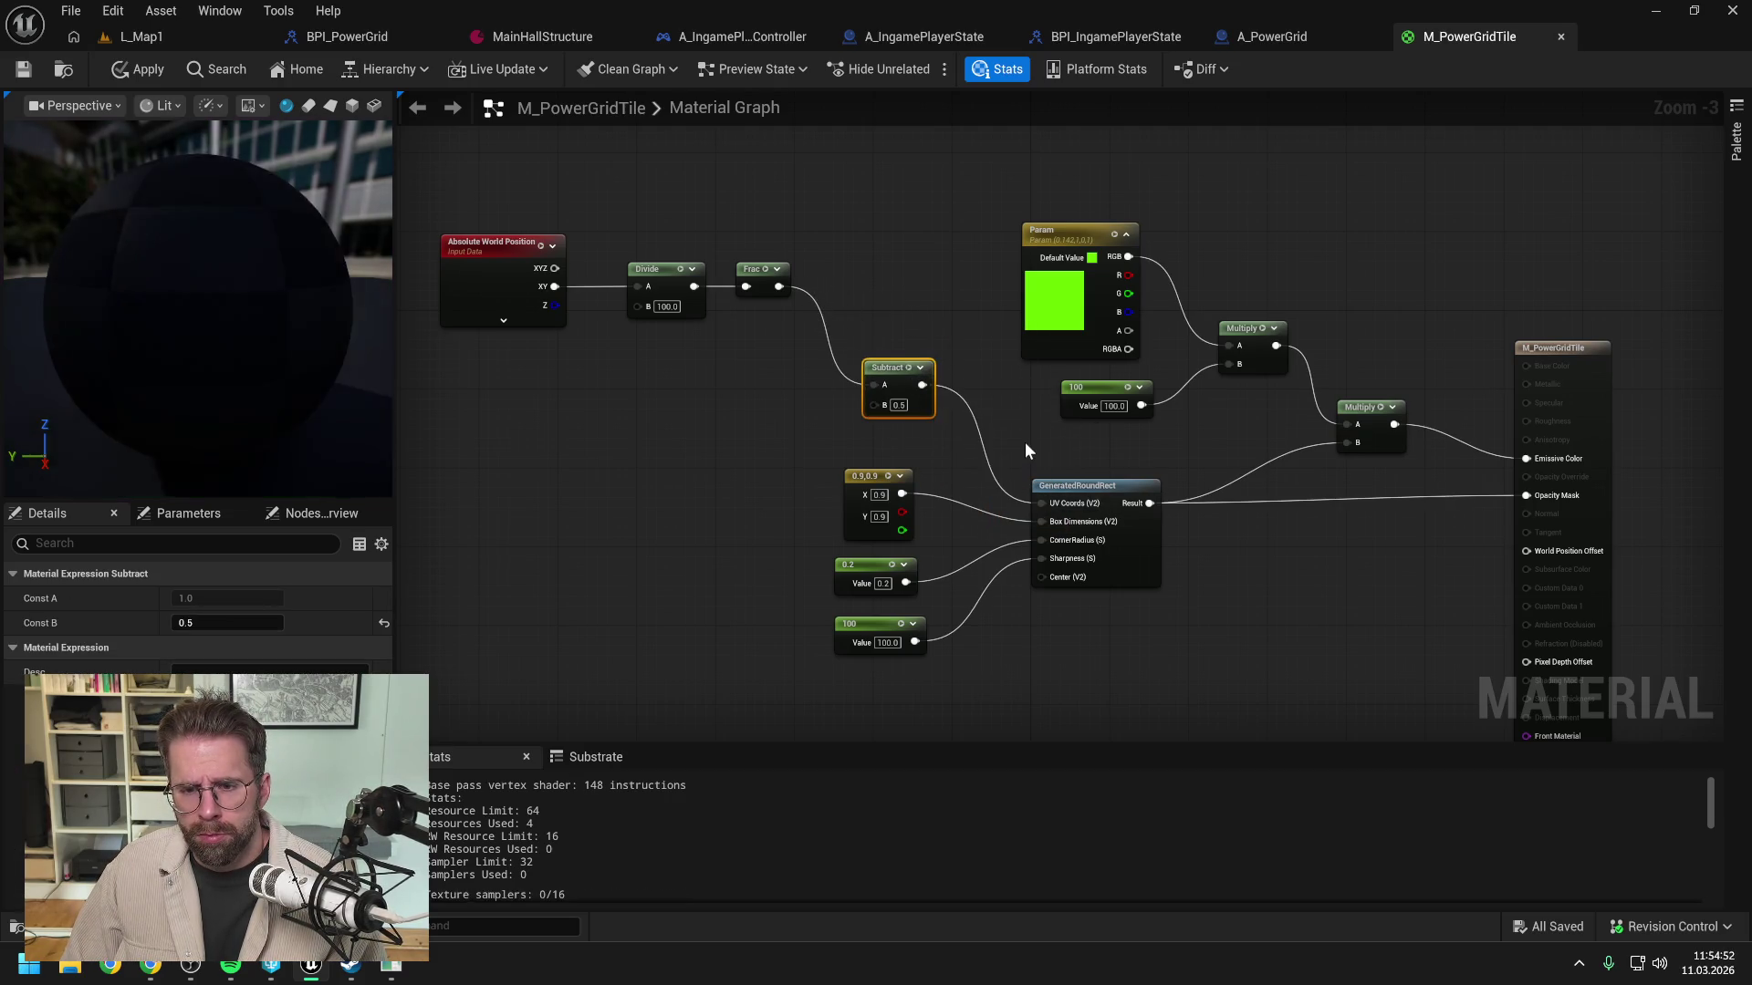
{"action": "left_click", "coordinate": [1026, 442]}
Step: Apply and save M_PowerGridTile, then return to the L_Map1 level
{"action": "left_click", "coordinate": [146, 70]}
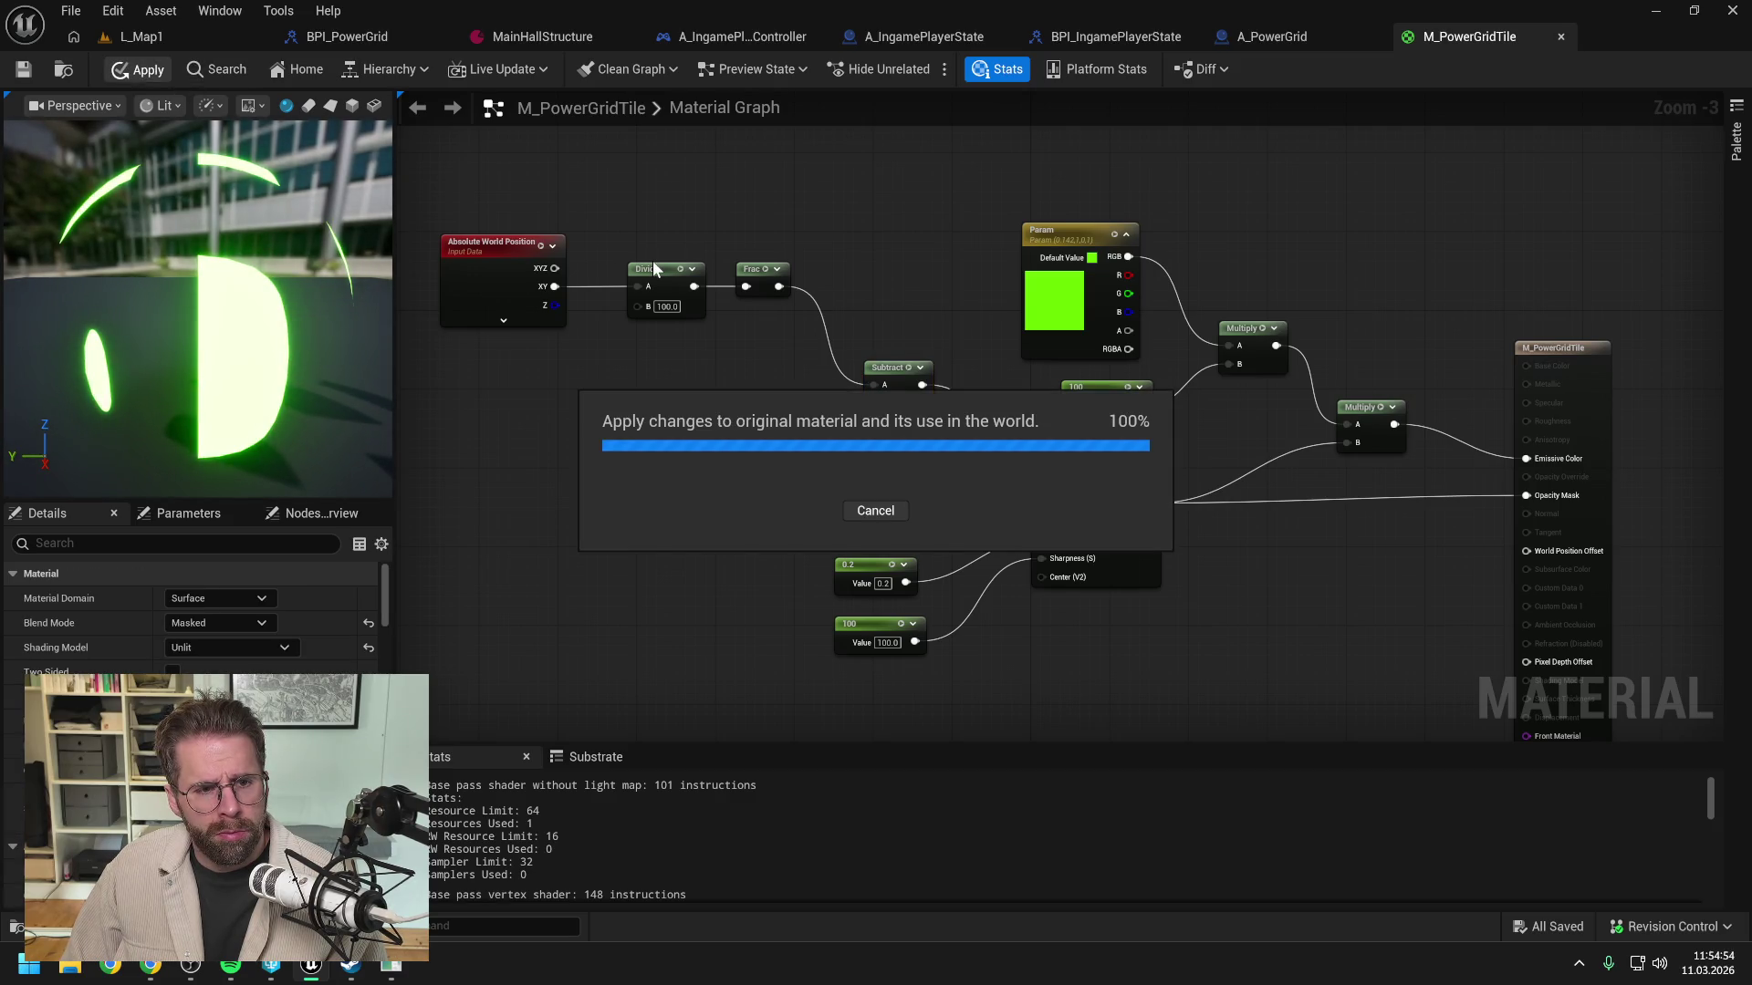
{"action": "left_click_drag", "start_coordinate": [858, 261], "coordinate": [825, 228]}
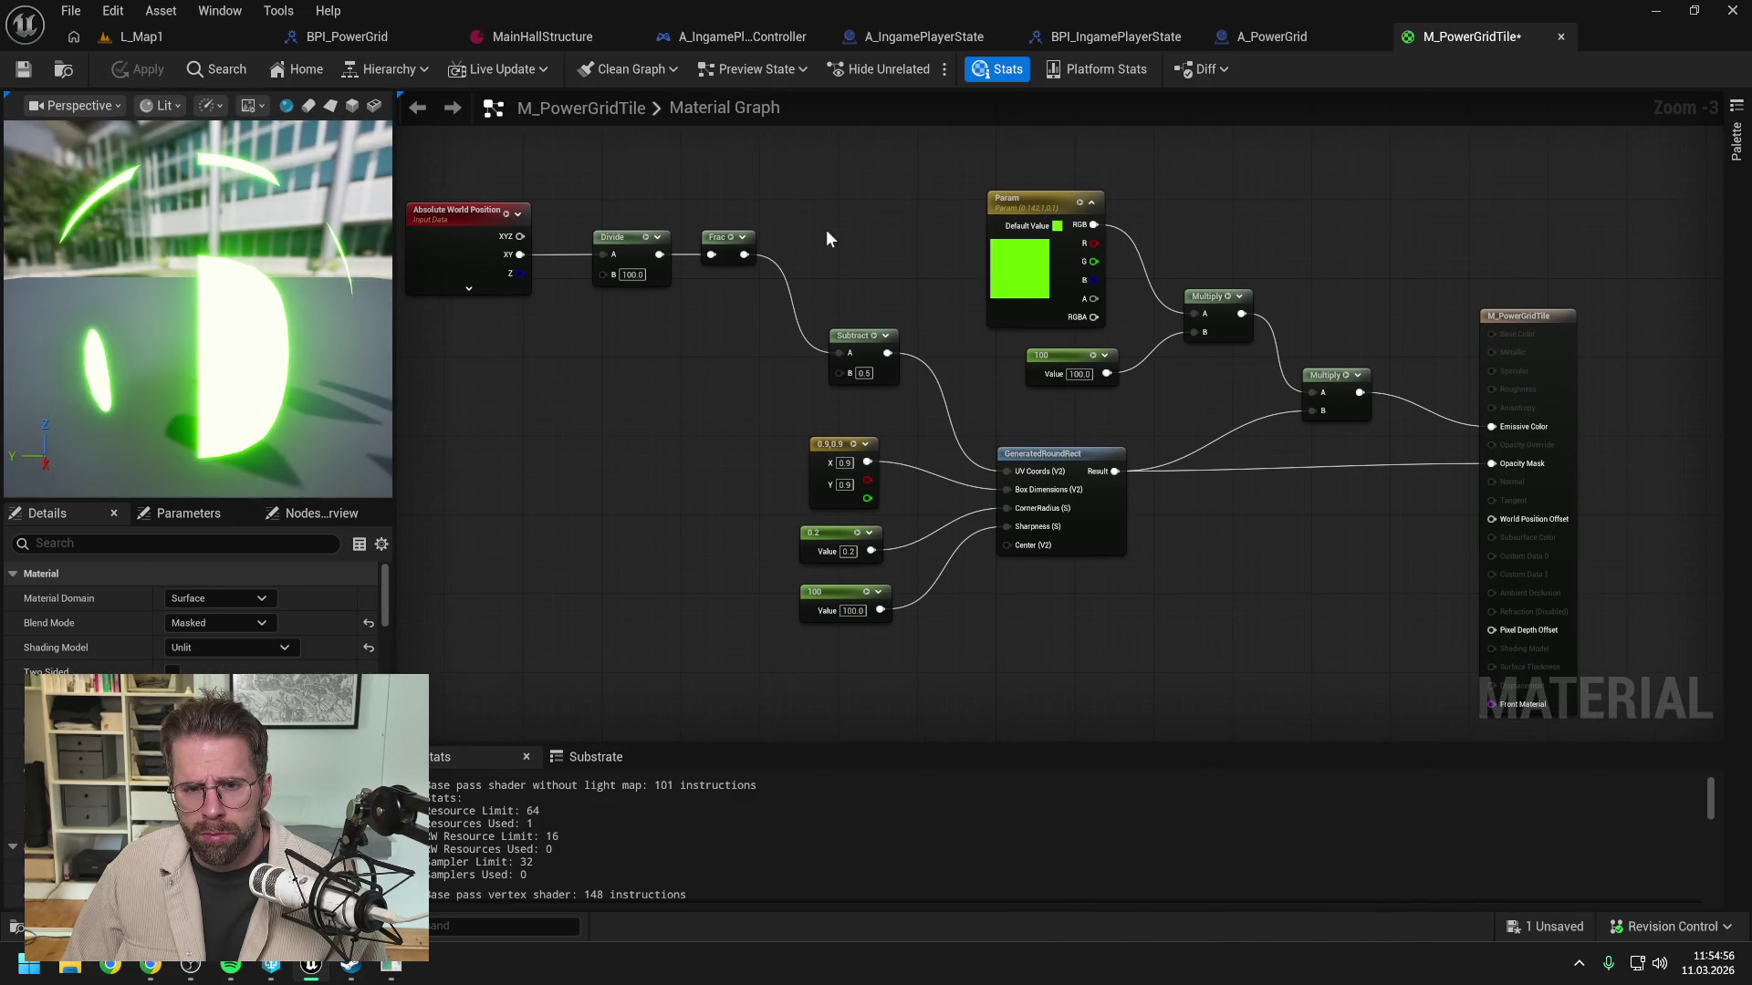
{"action": "key", "text": "ctrl+s"}
{"action": "scroll", "coordinate": [847, 235], "scroll_direction": "down", "scroll_amount": 1}
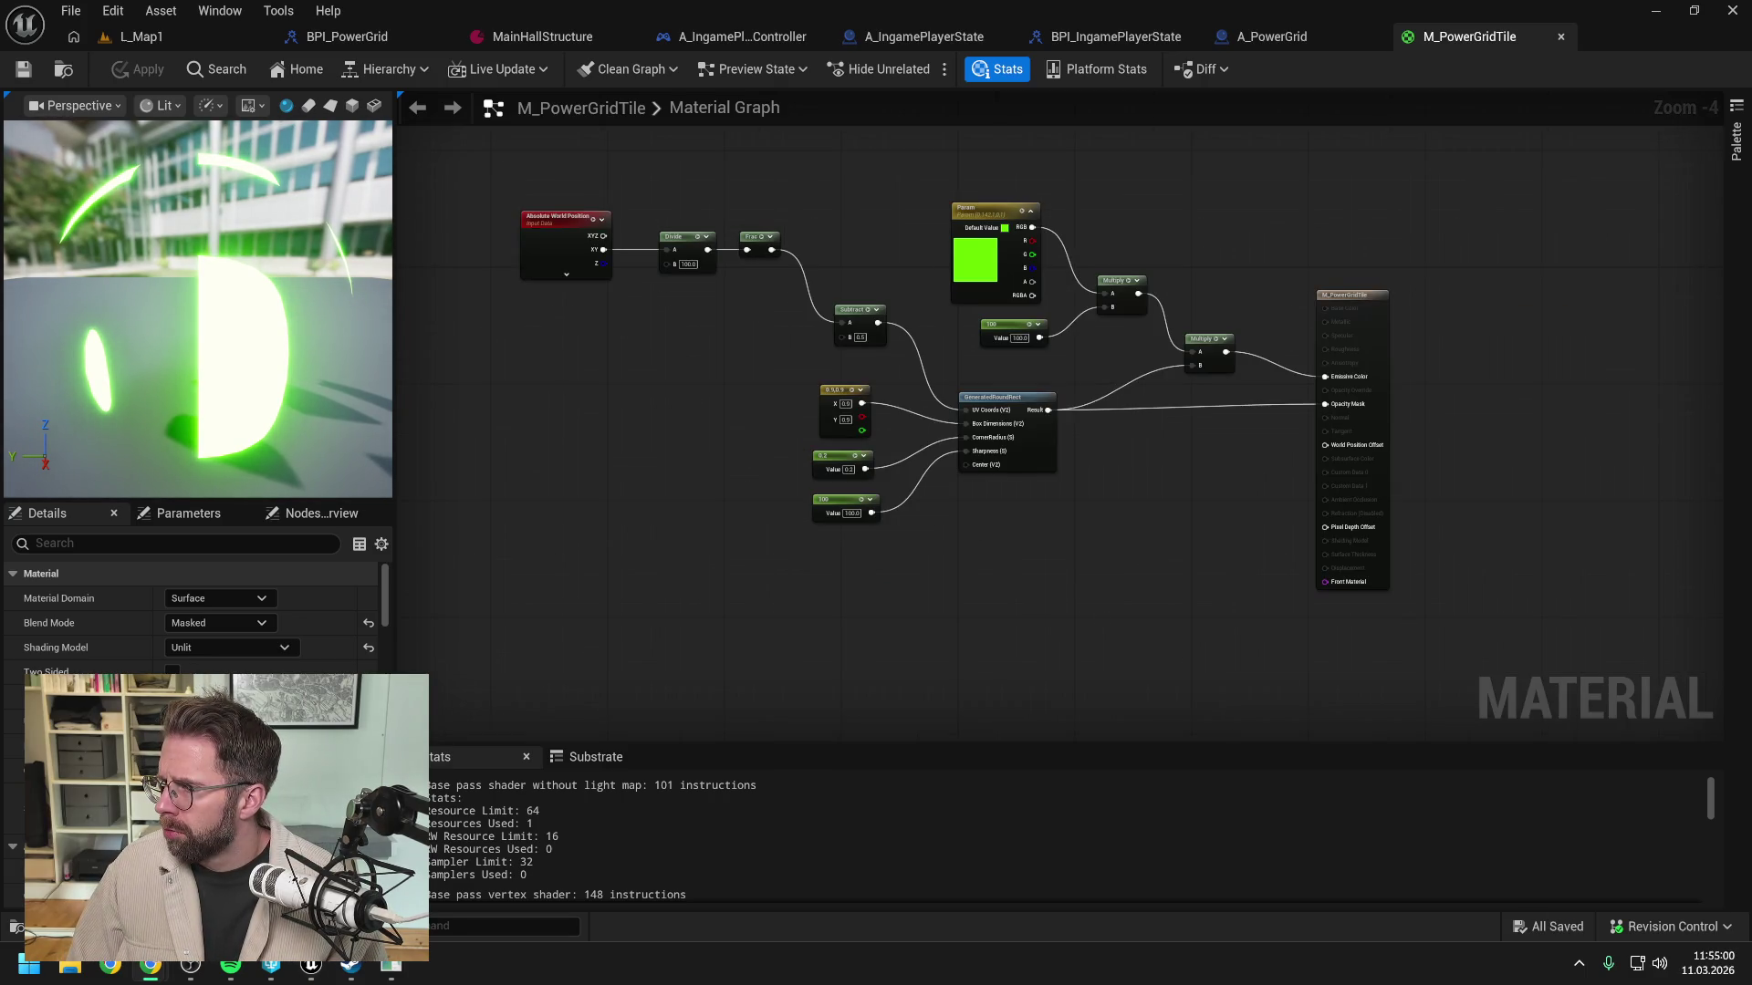
{"action": "left_click", "coordinate": [135, 34]}
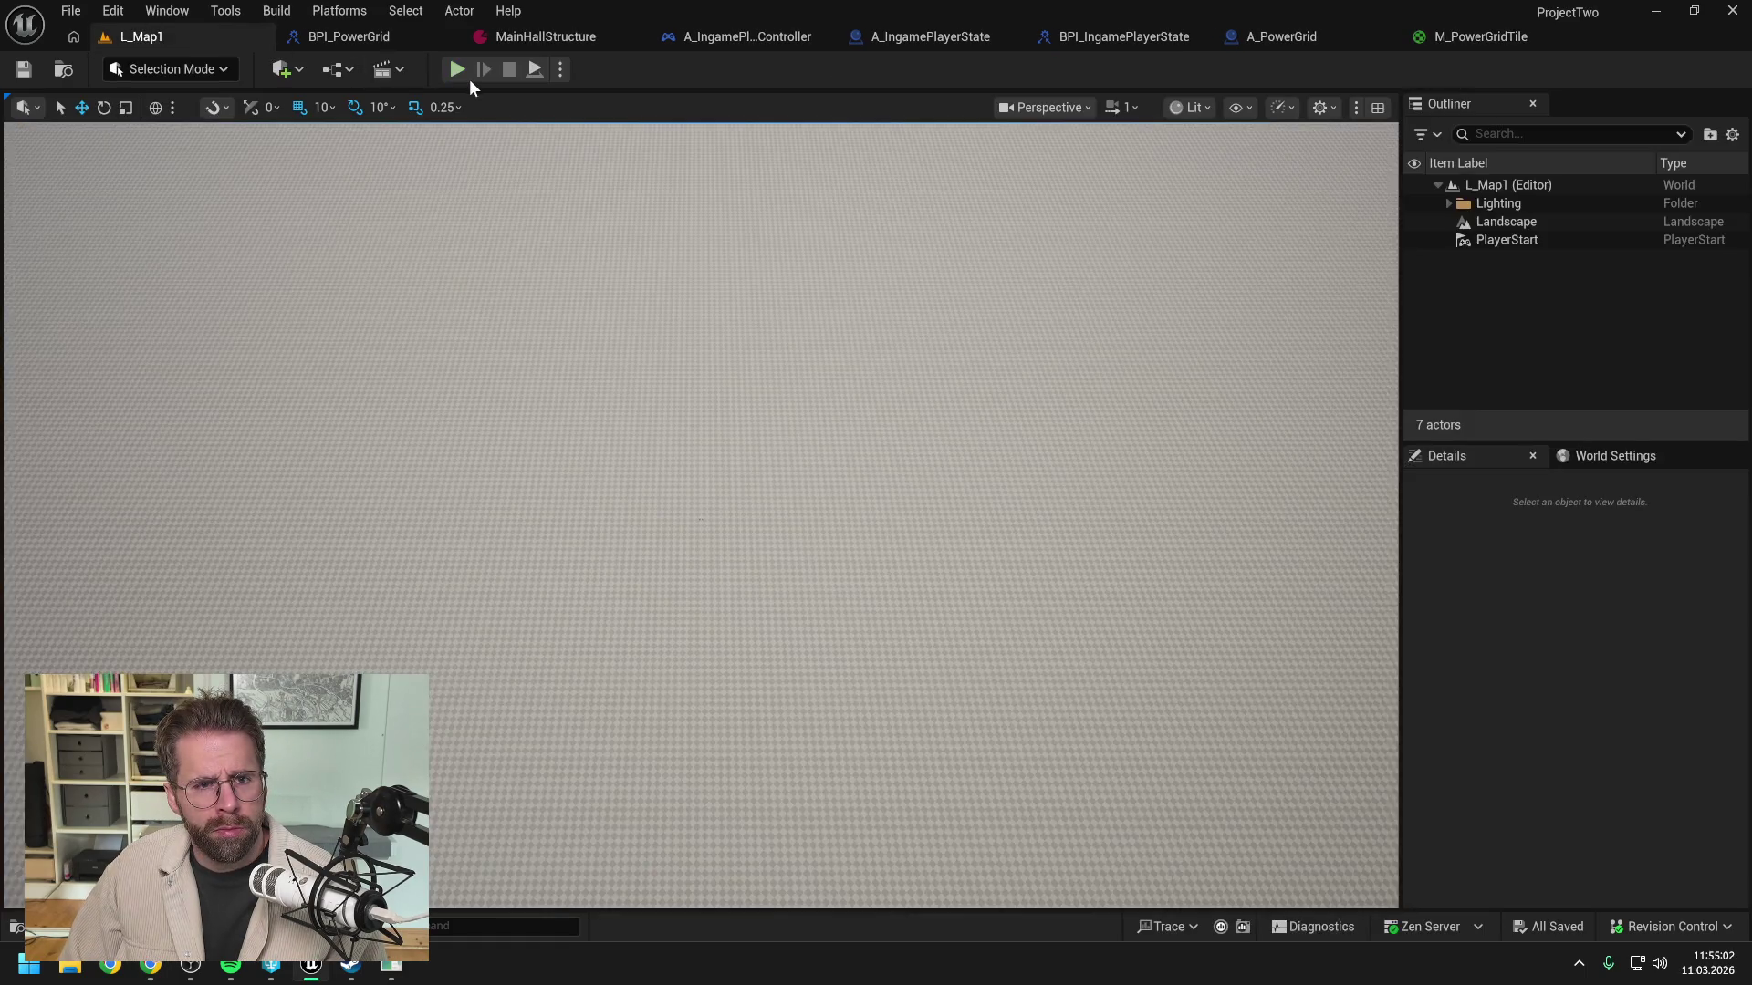
{"action": "key", "text": "alt+p"}
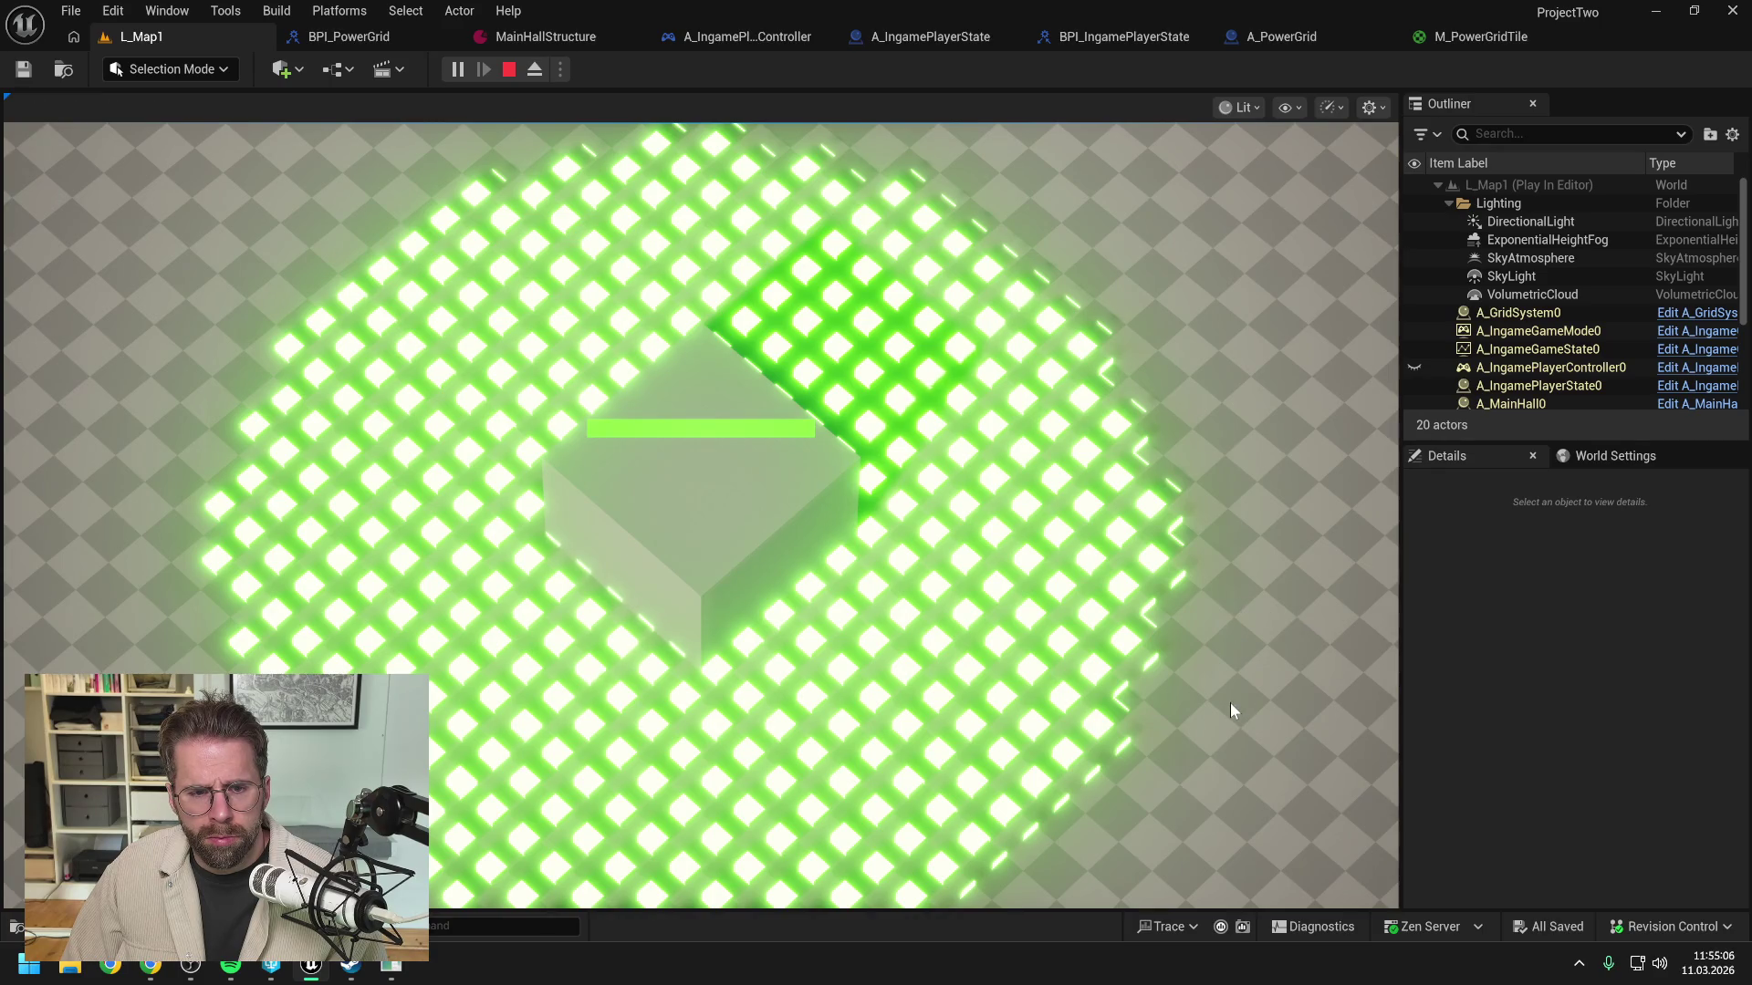
{"action": "key", "text": "s"}
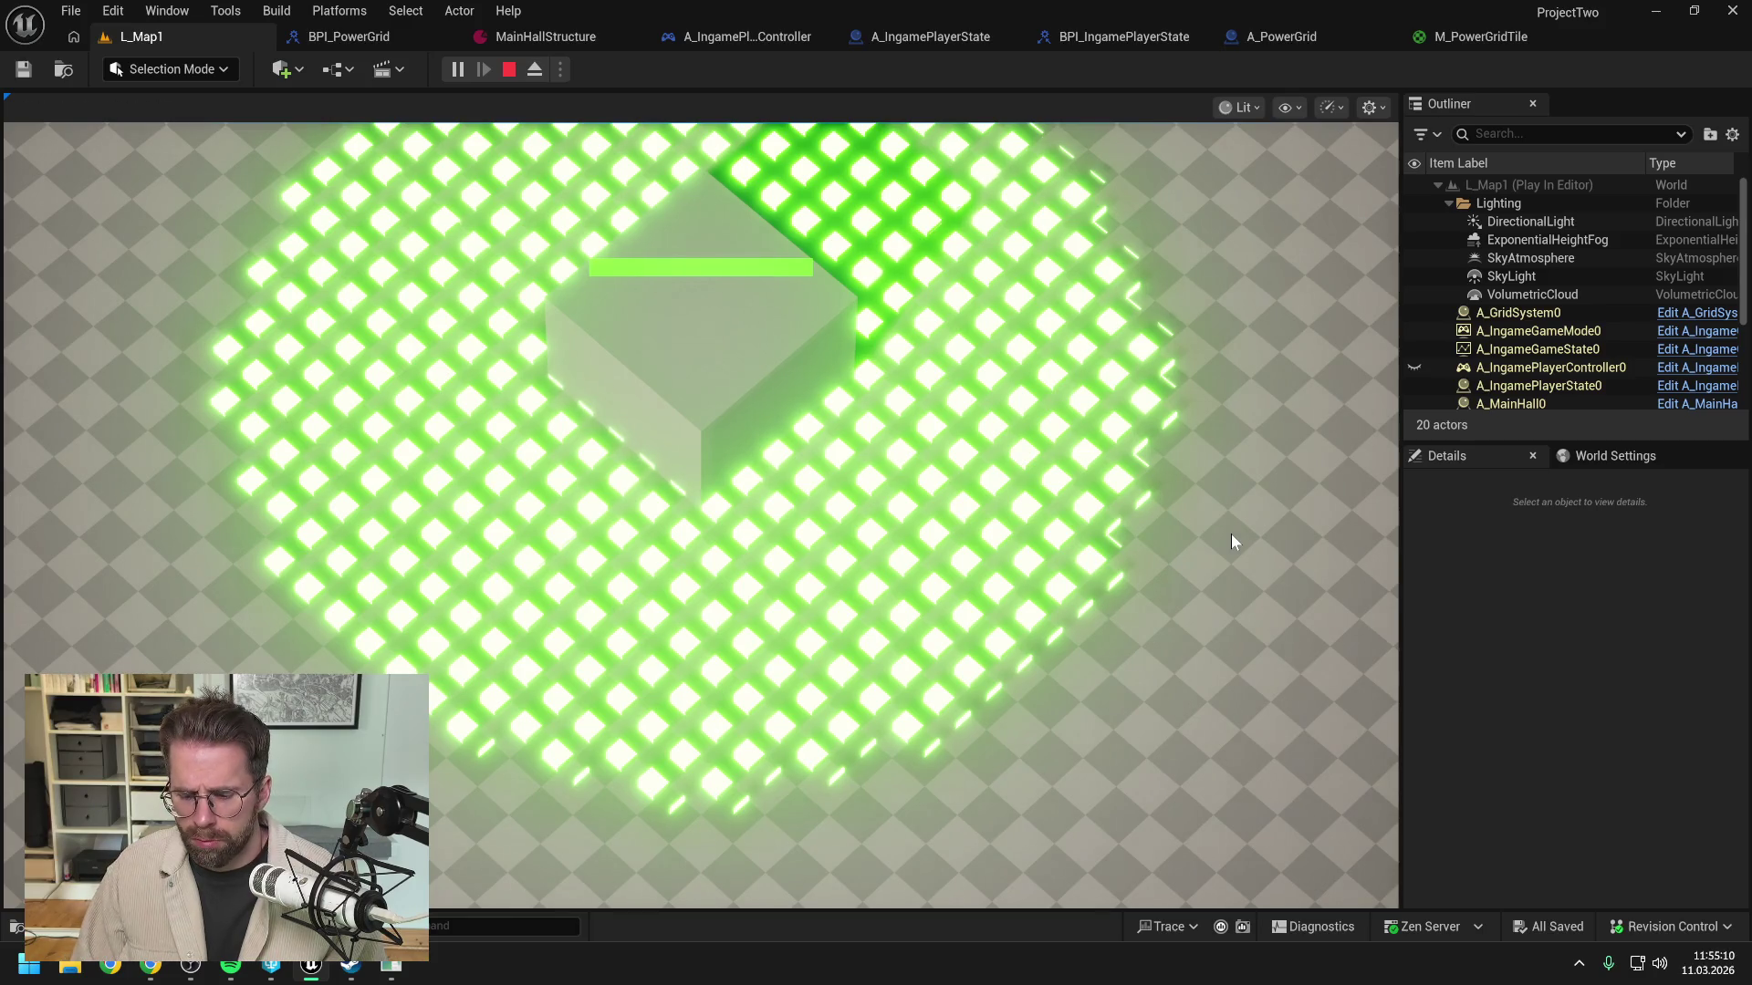
{"action": "key", "text": "d"}
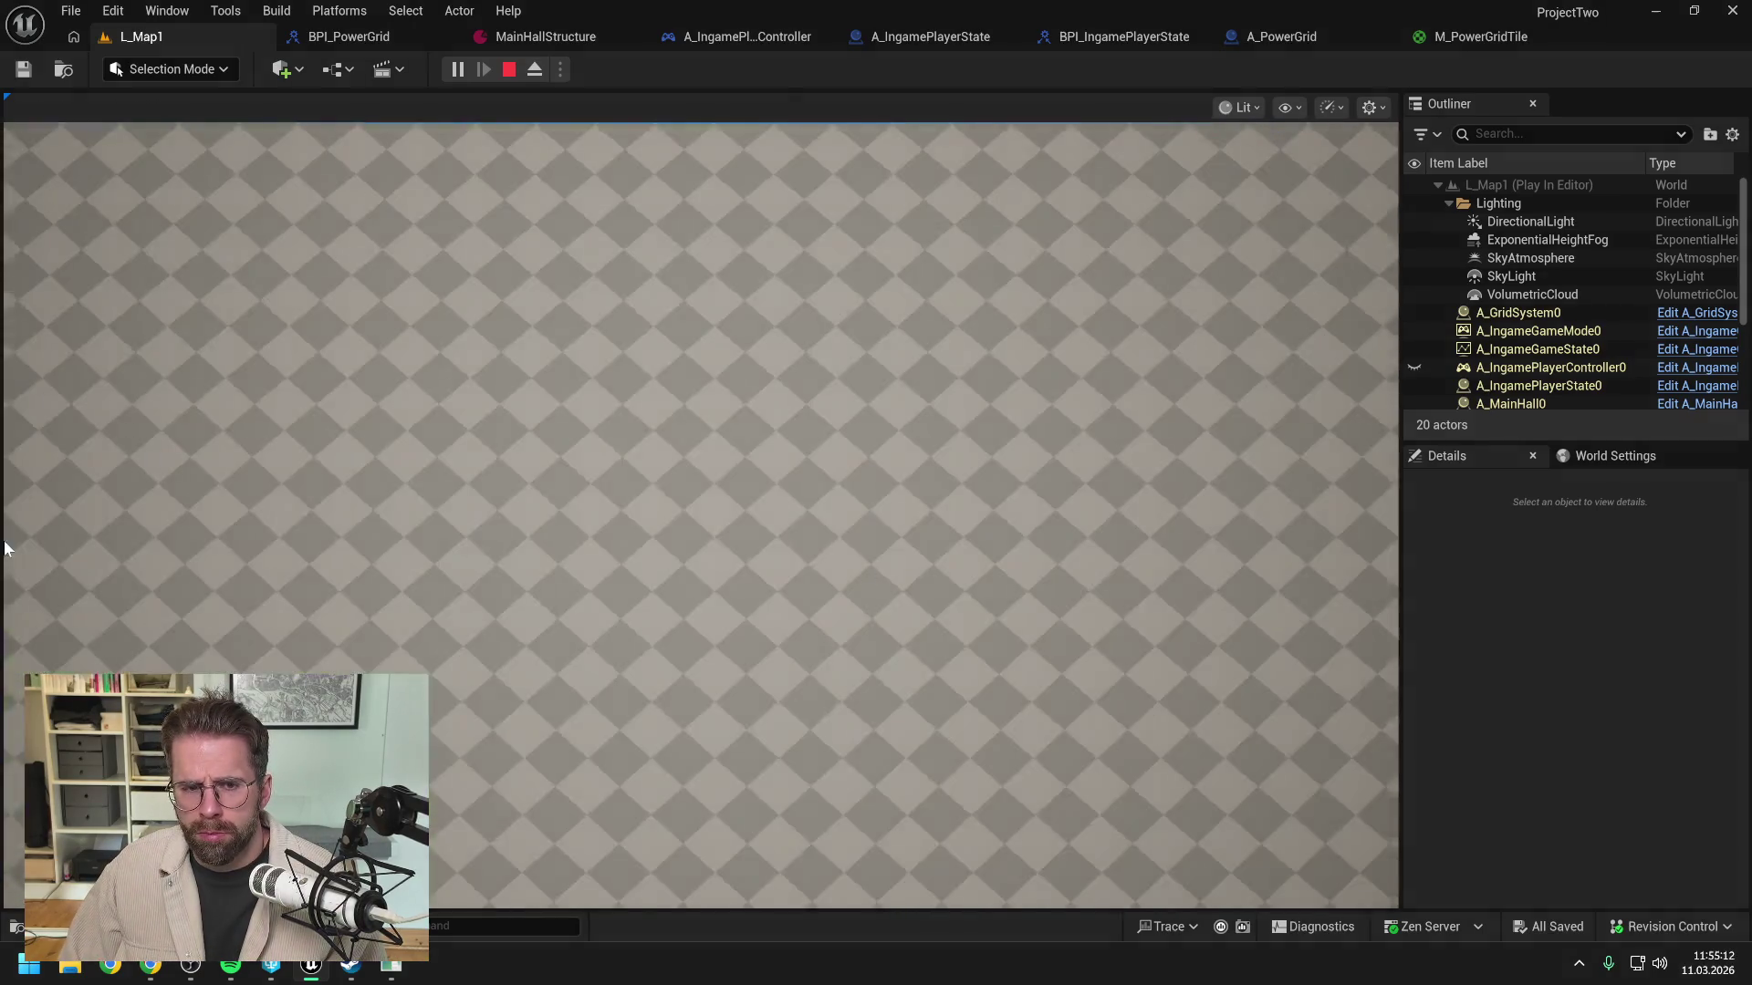
{"action": "key", "text": "a"}
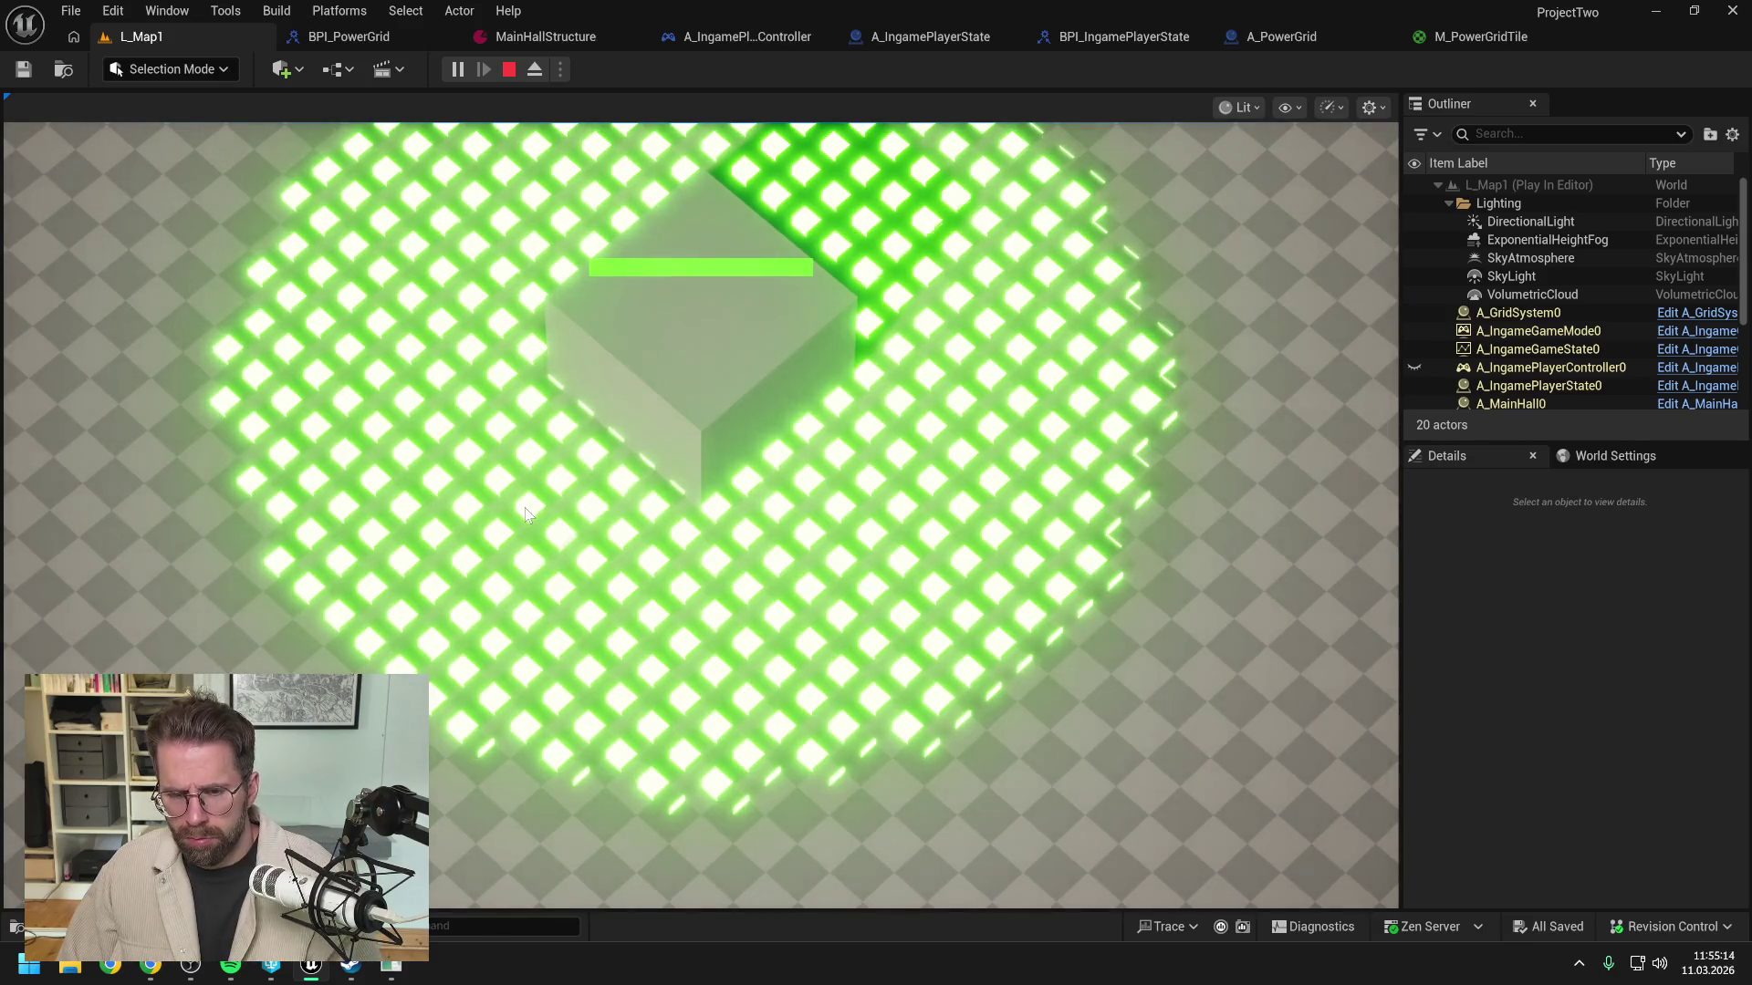
{"action": "key", "text": "Escape"}
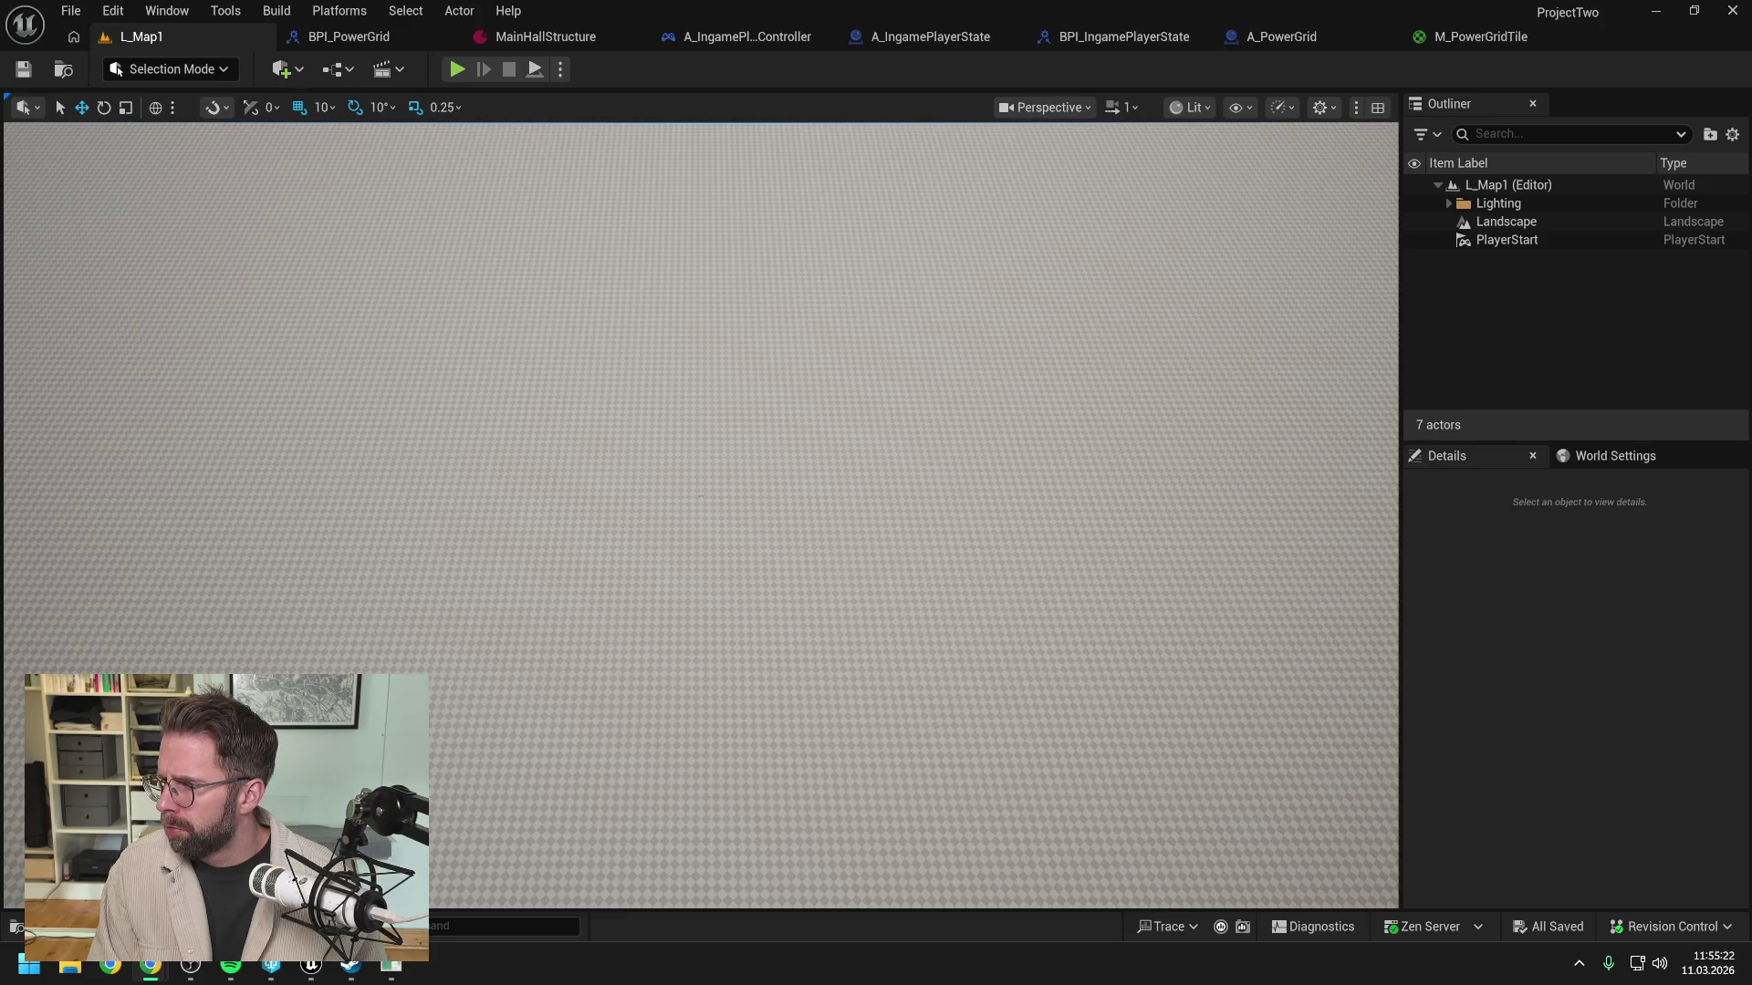
{"action": "left_click", "coordinate": [460, 68]}
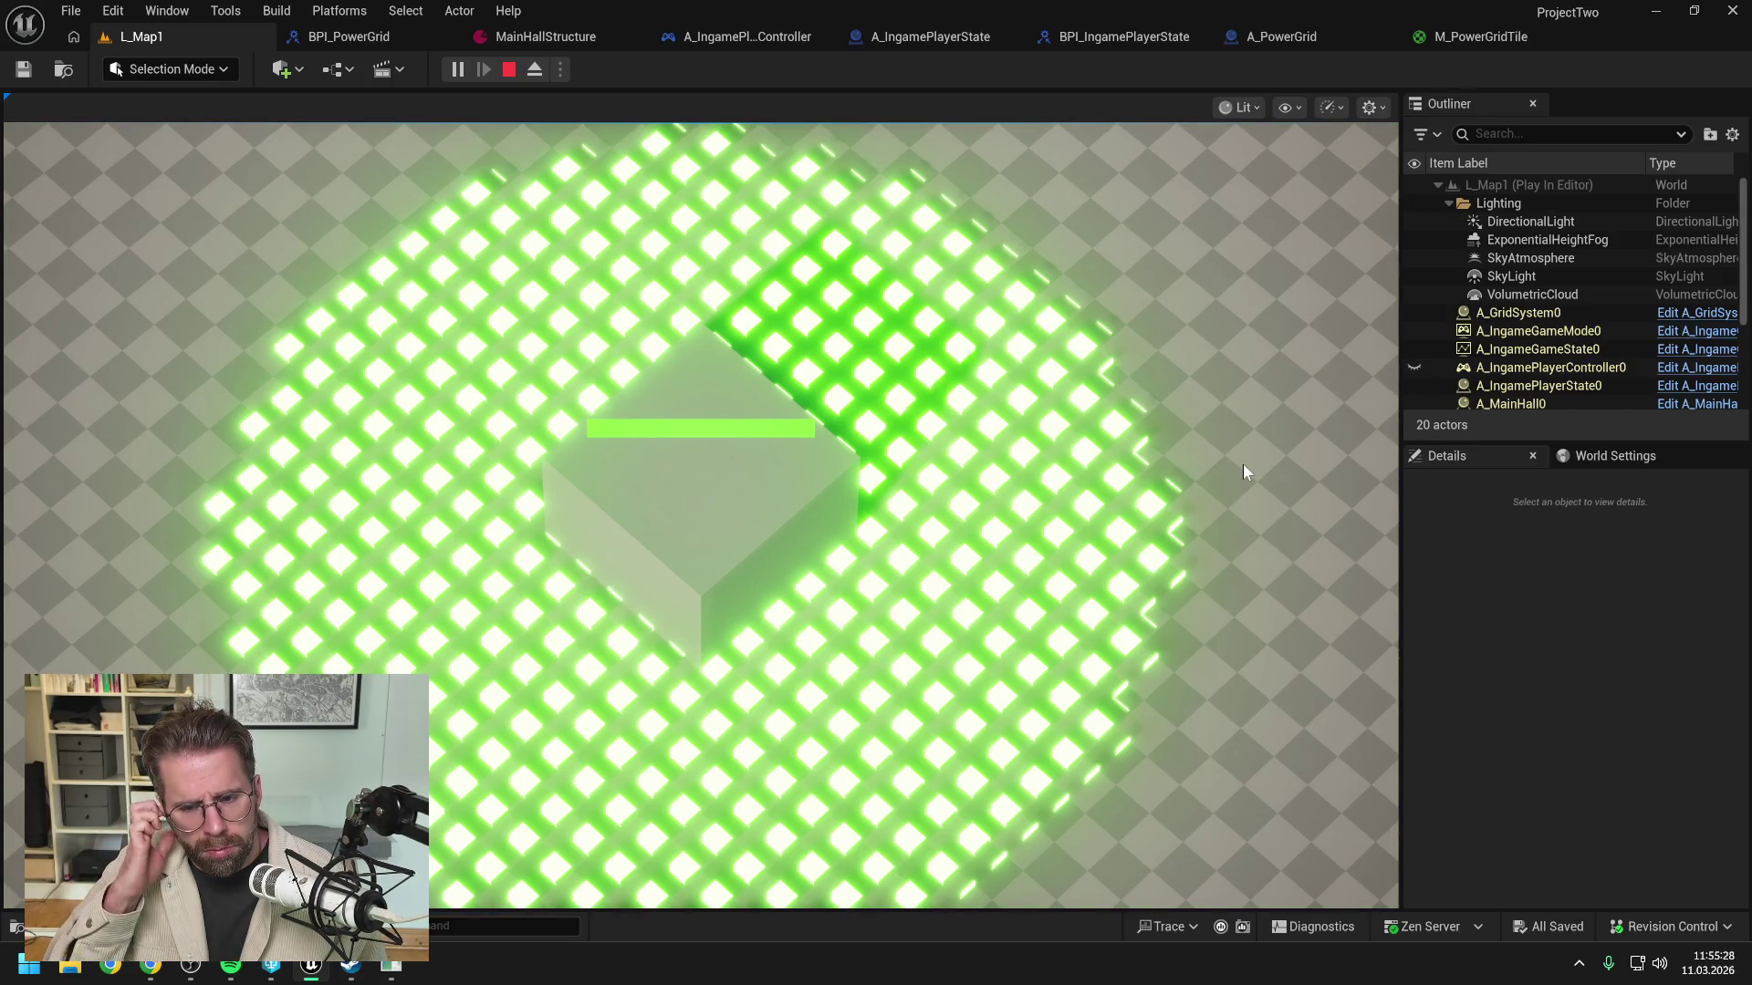
{"action": "scroll", "coordinate": [1095, 629], "scroll_direction": "up", "scroll_amount": 3}
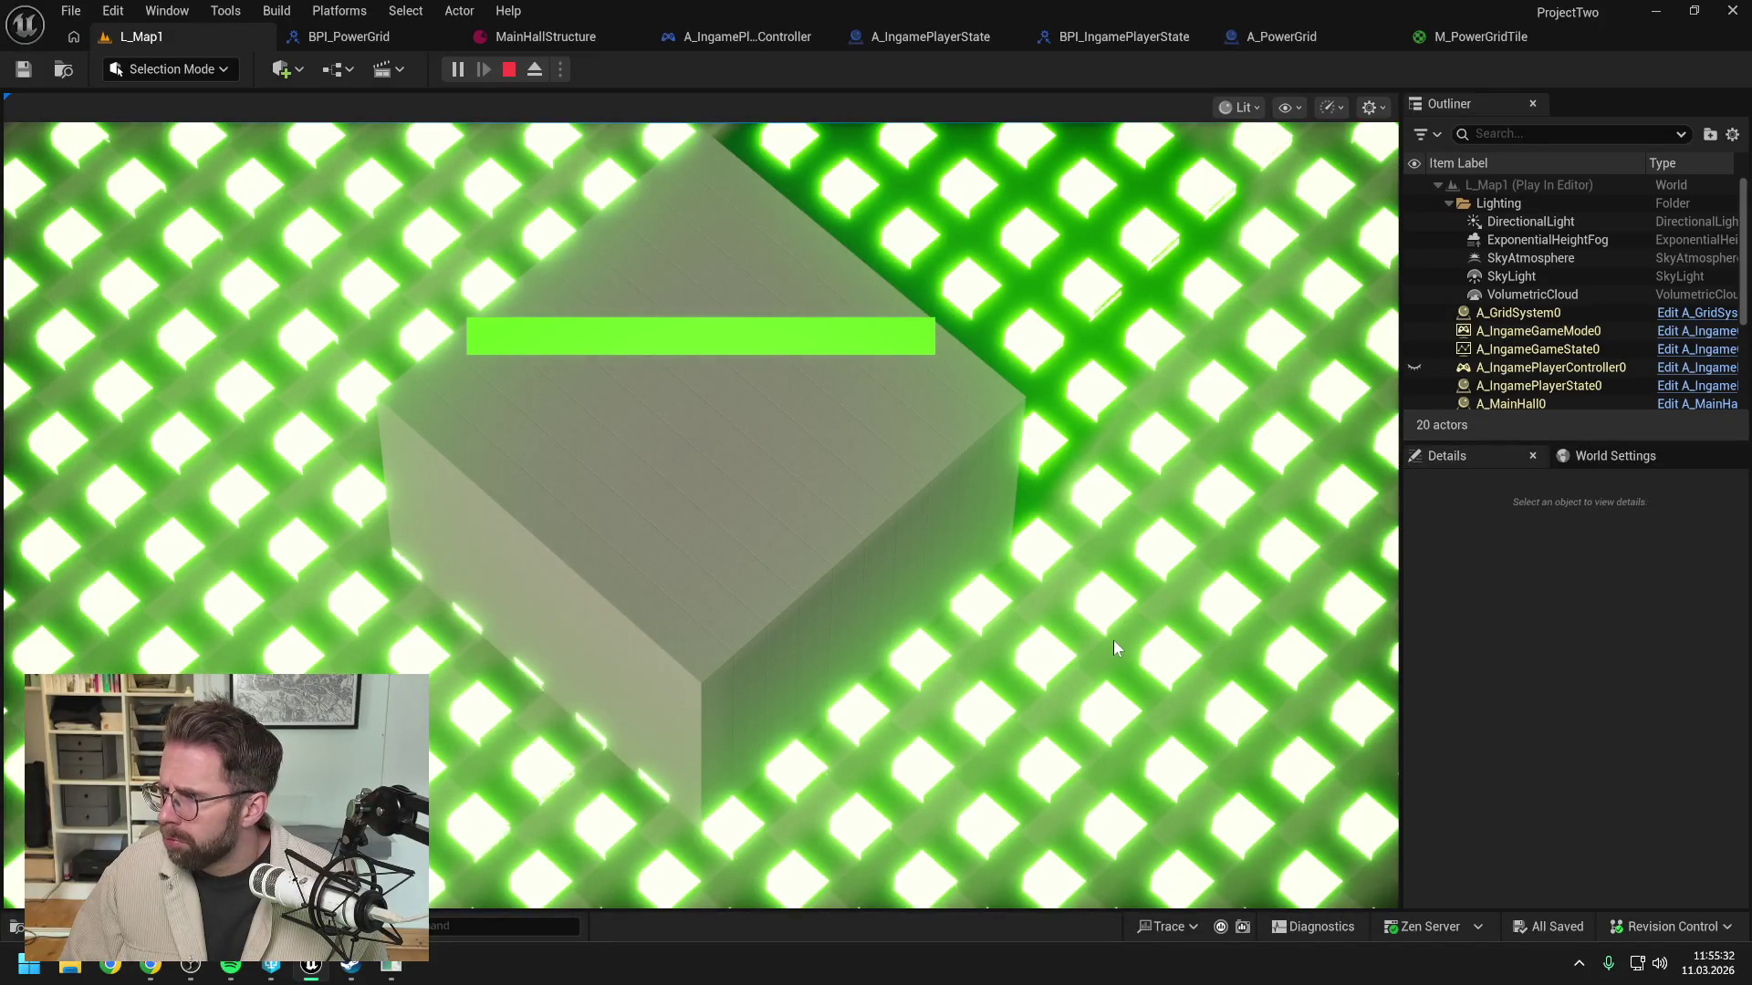
{"action": "scroll", "coordinate": [1115, 631], "scroll_direction": "down", "scroll_amount": 3}
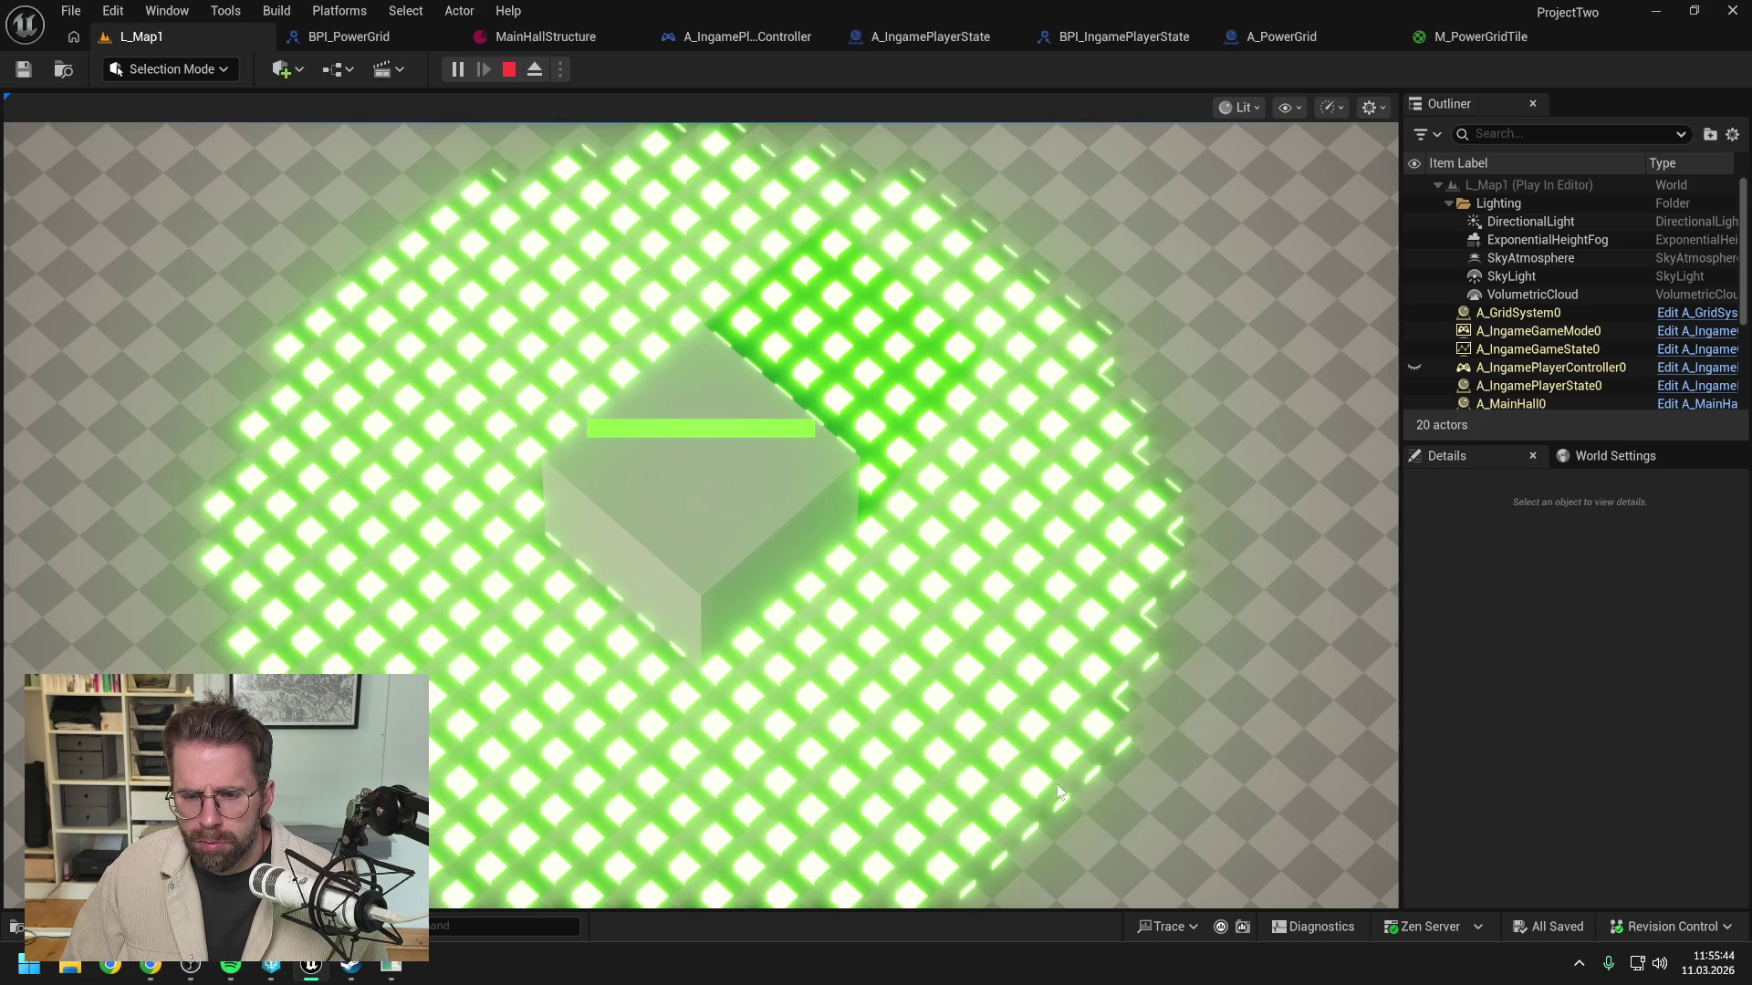
{"action": "scroll", "coordinate": [1025, 671], "scroll_direction": "up", "scroll_amount": 5}
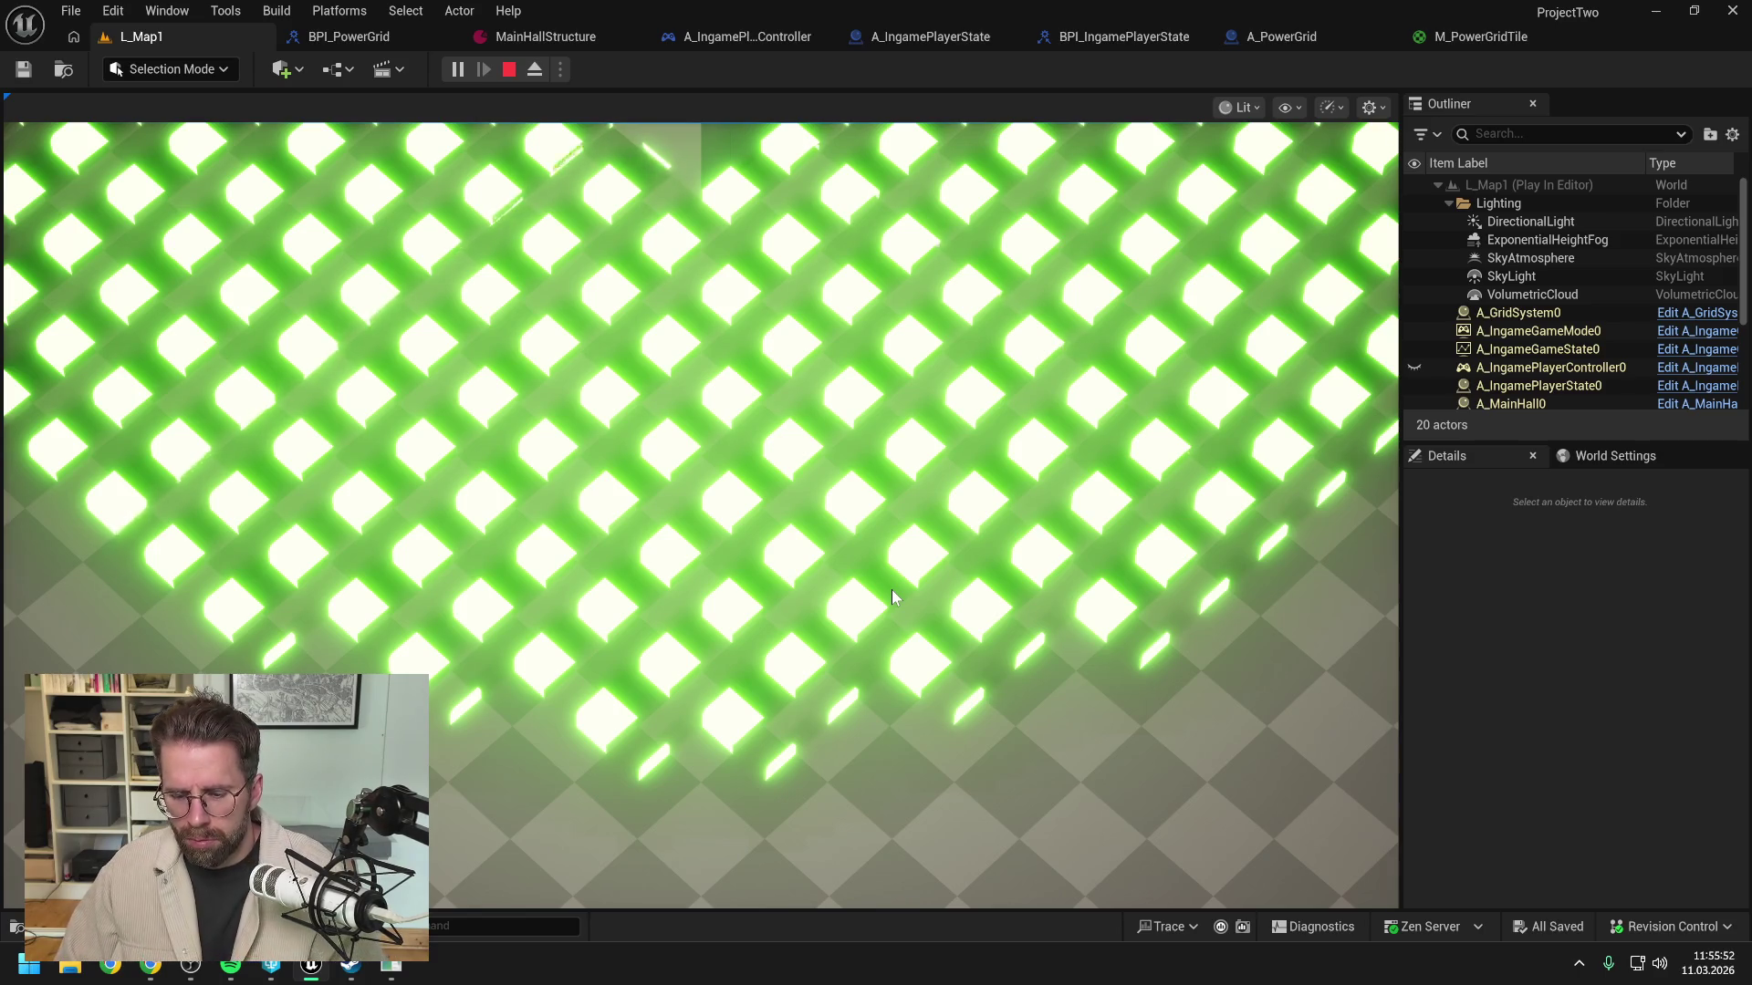
{"action": "key", "text": "Escape"}
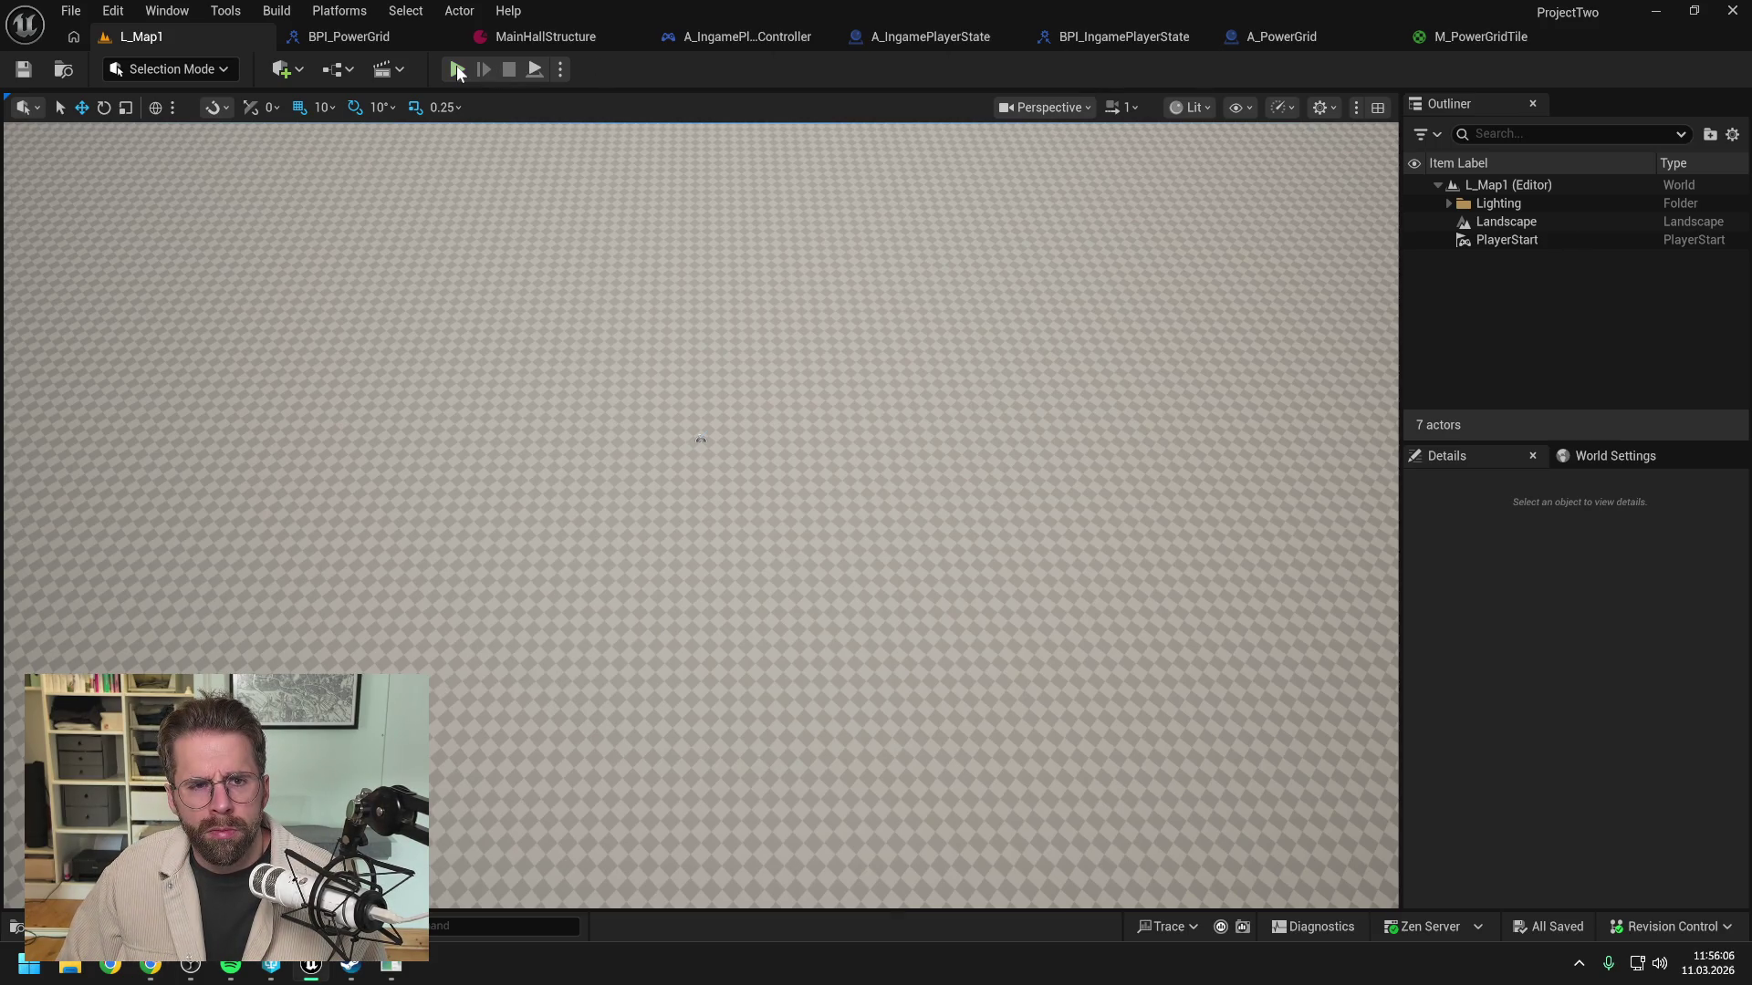
{"action": "key", "text": "alt+p"}
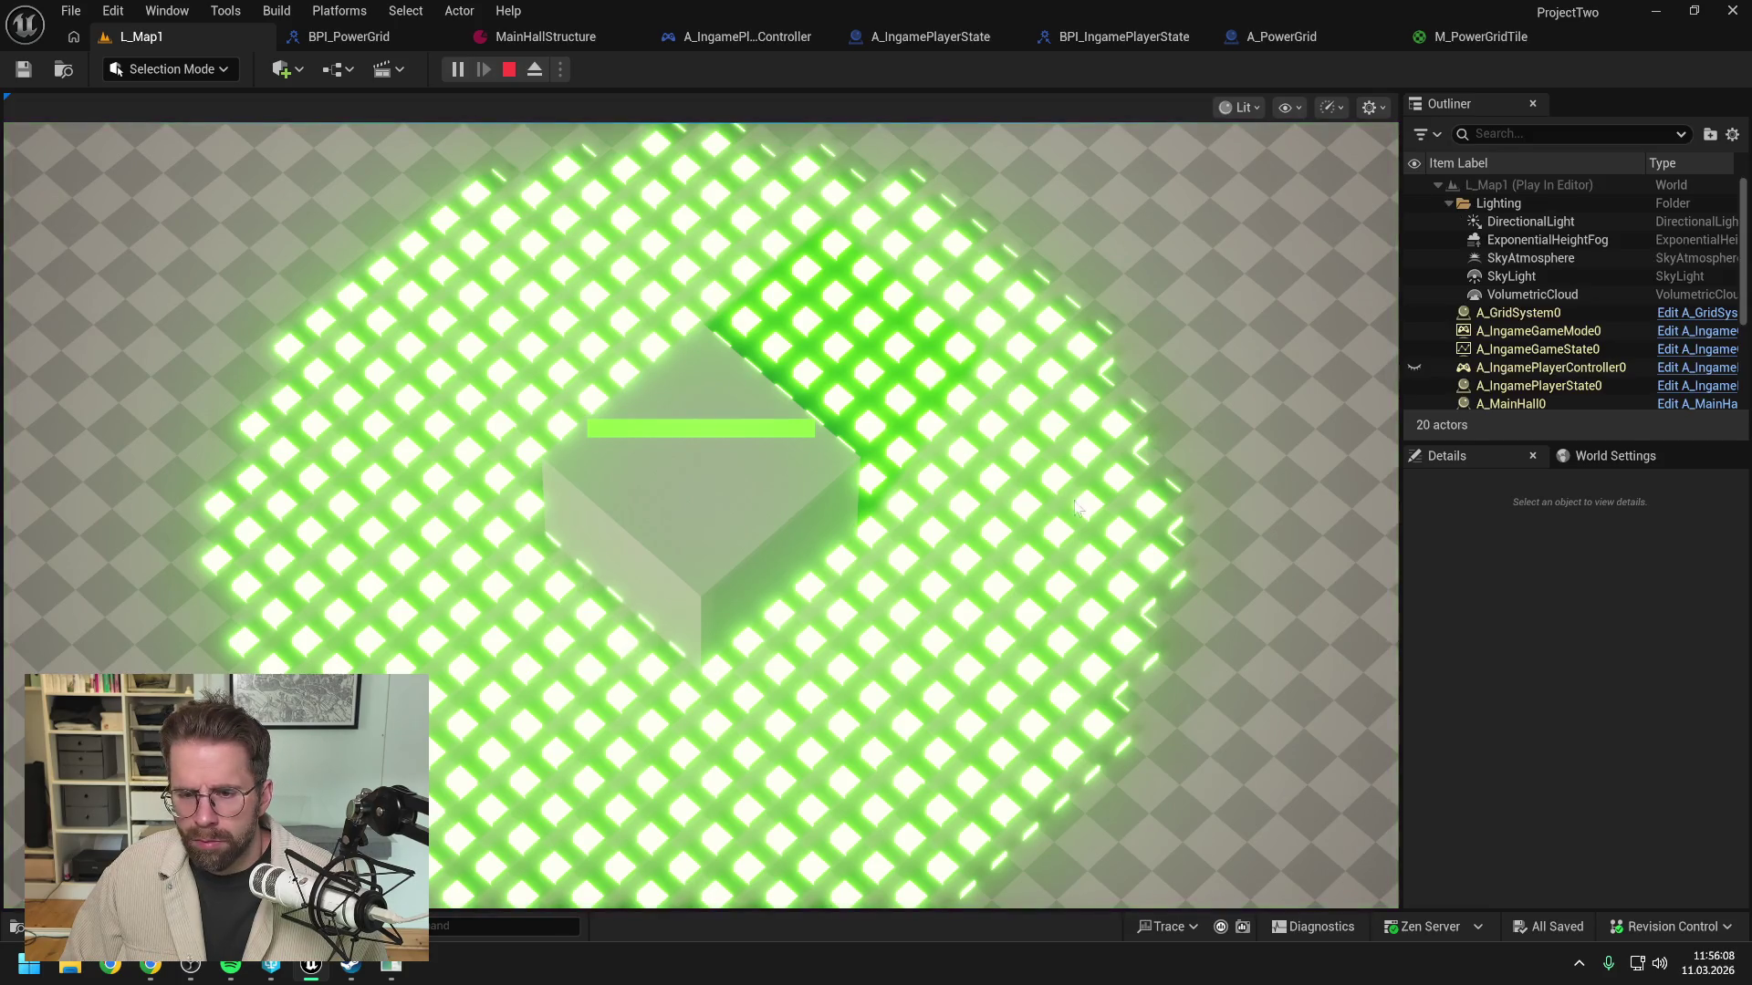
{"action": "key", "text": "s"}
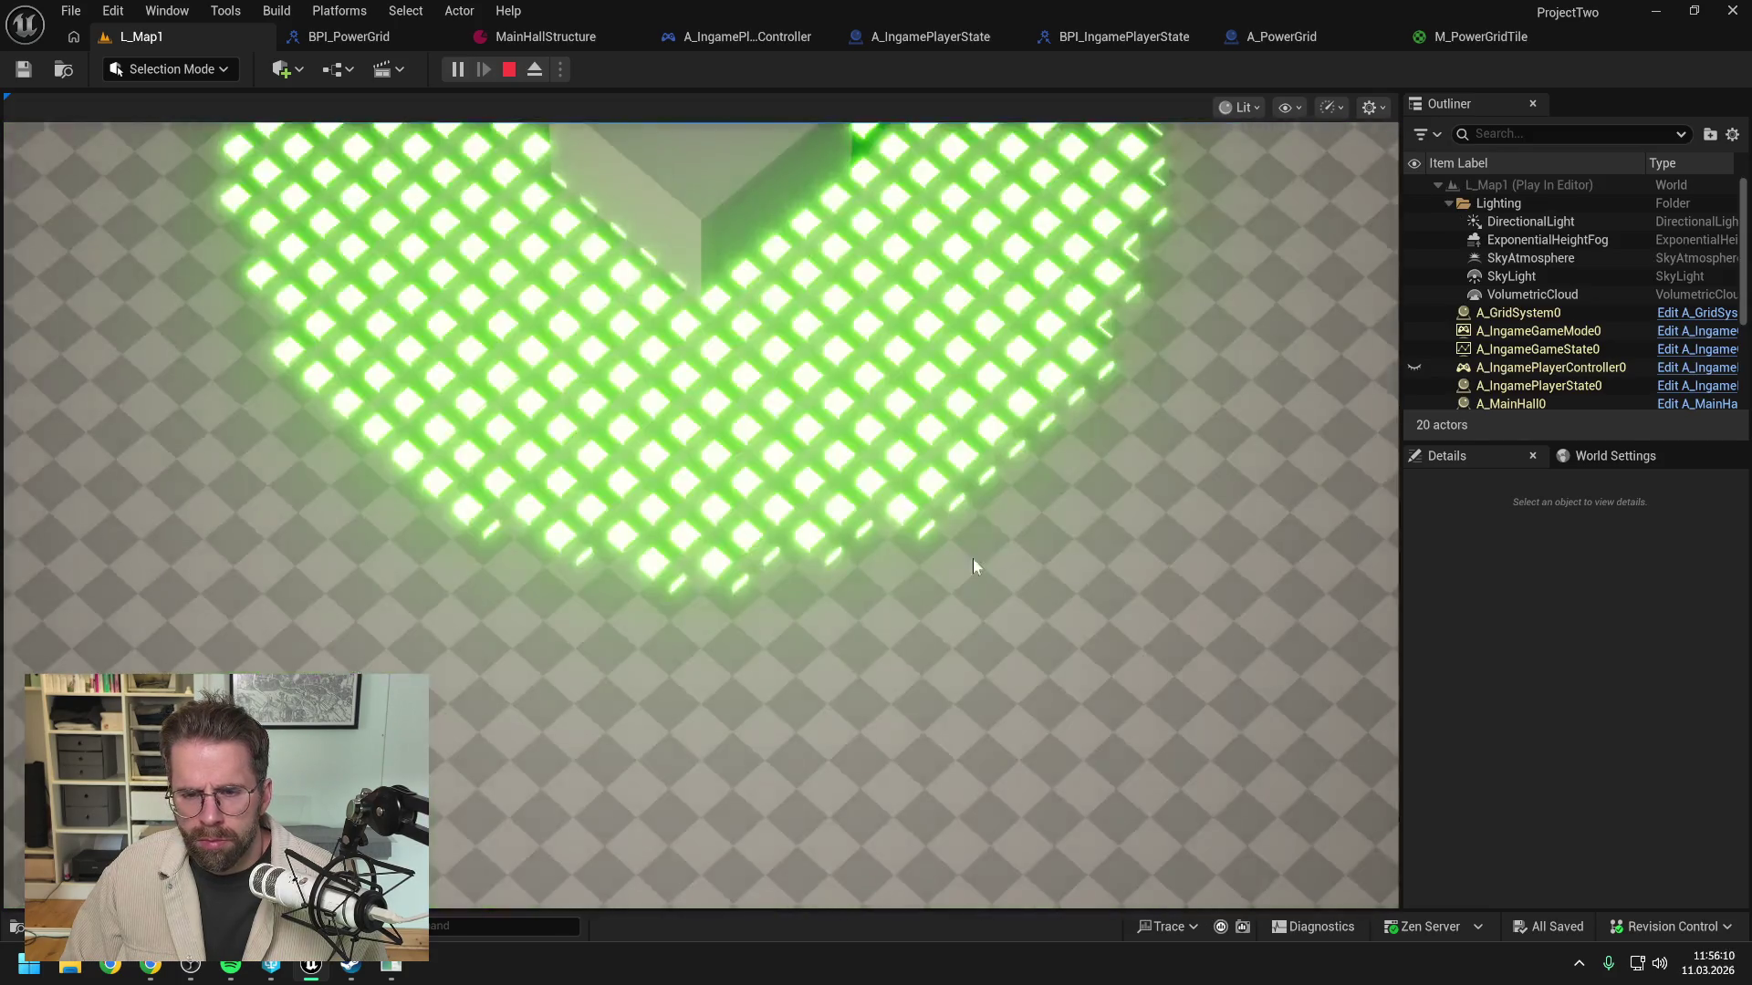
{"action": "scroll", "coordinate": [863, 540], "scroll_direction": "up", "scroll_amount": 3}
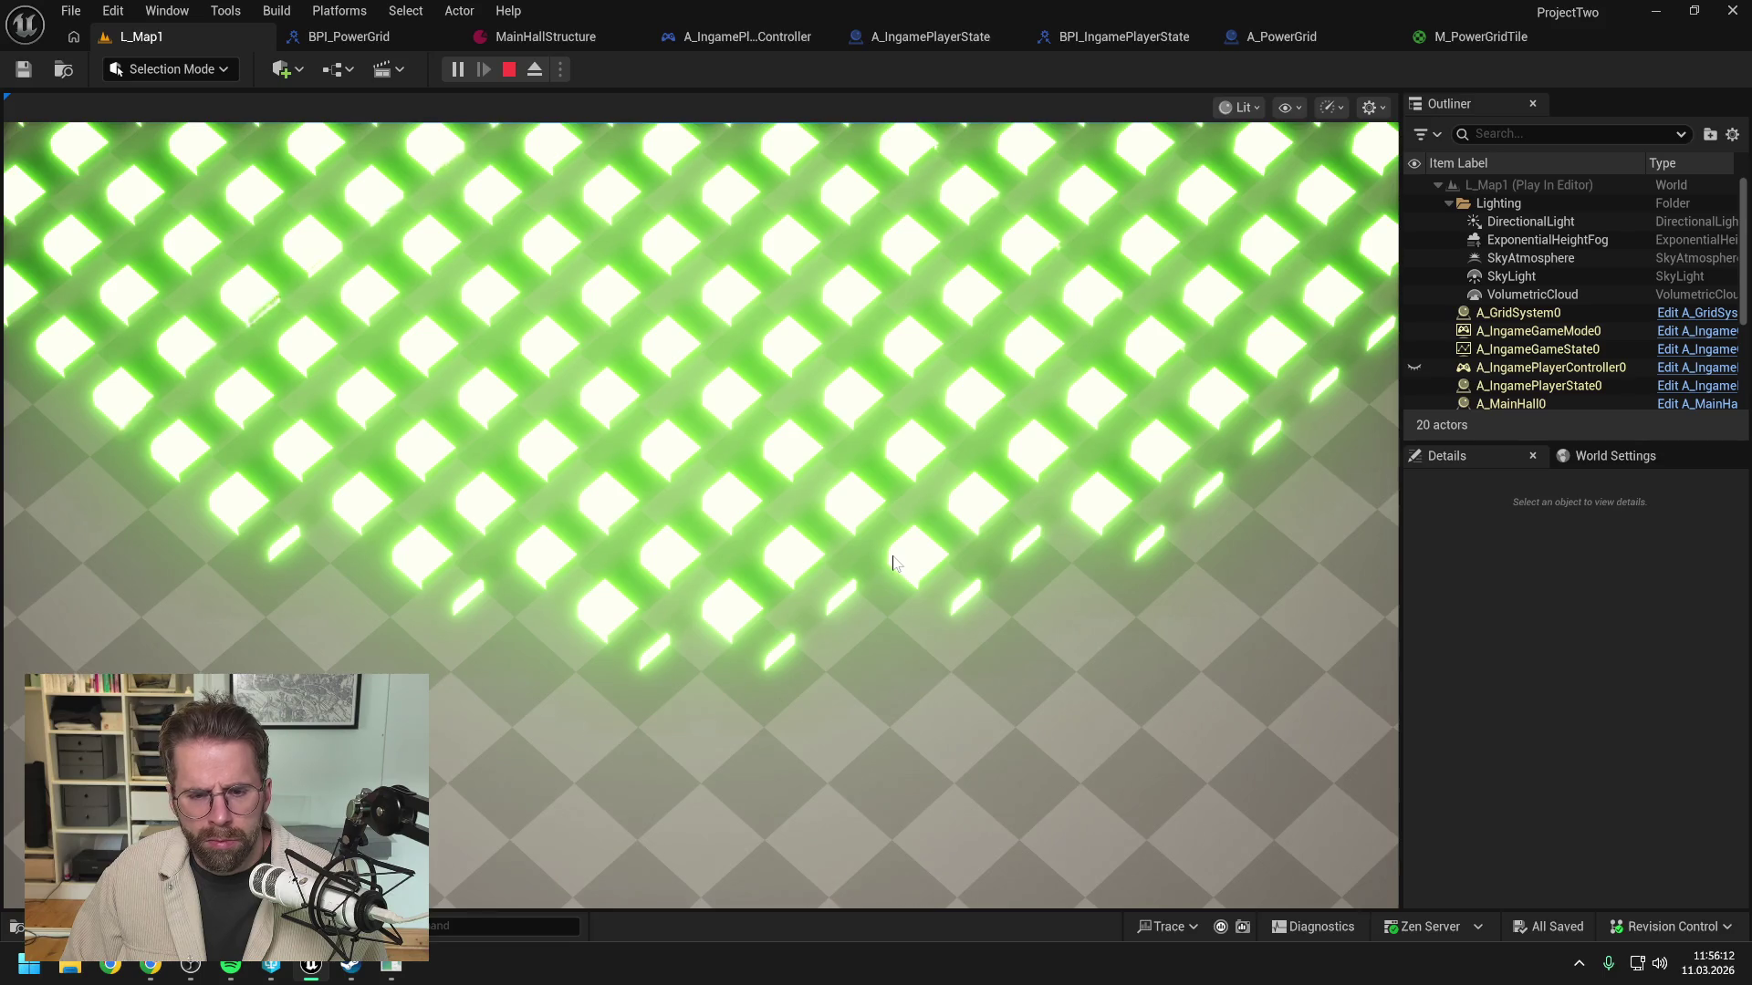
{"action": "scroll", "coordinate": [893, 563], "scroll_direction": "down", "scroll_amount": 3}
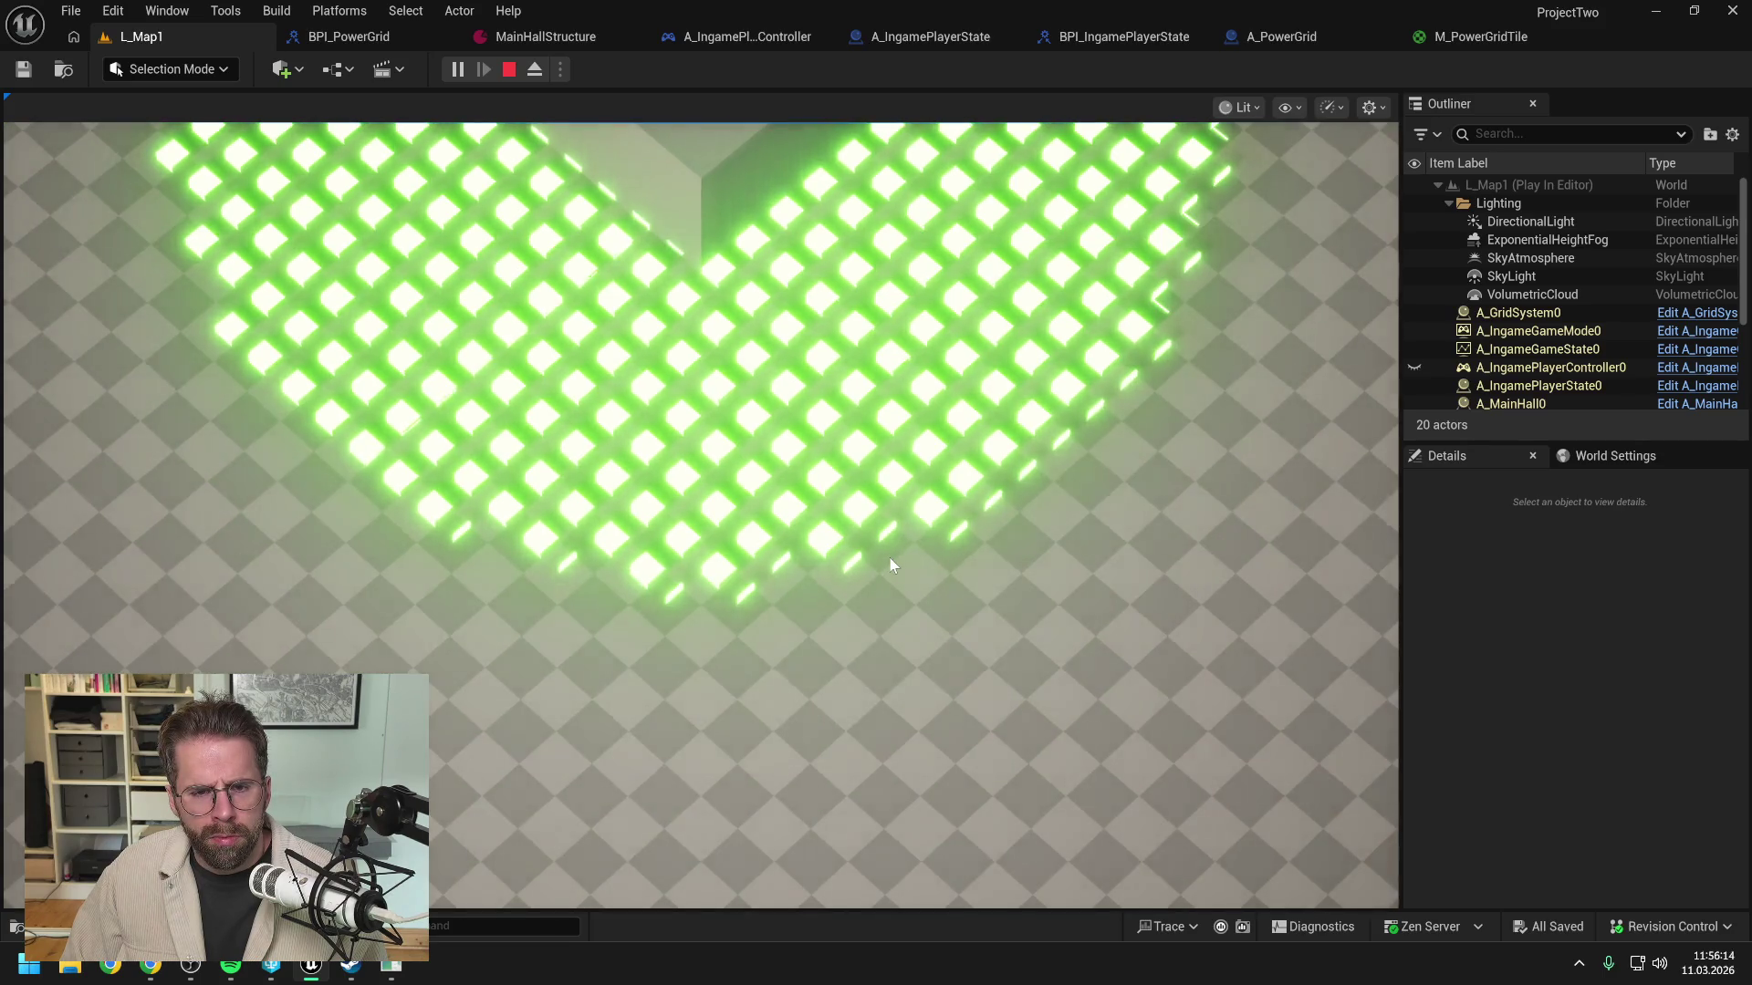
{"action": "mouse_move", "coordinate": [1372, 445]}
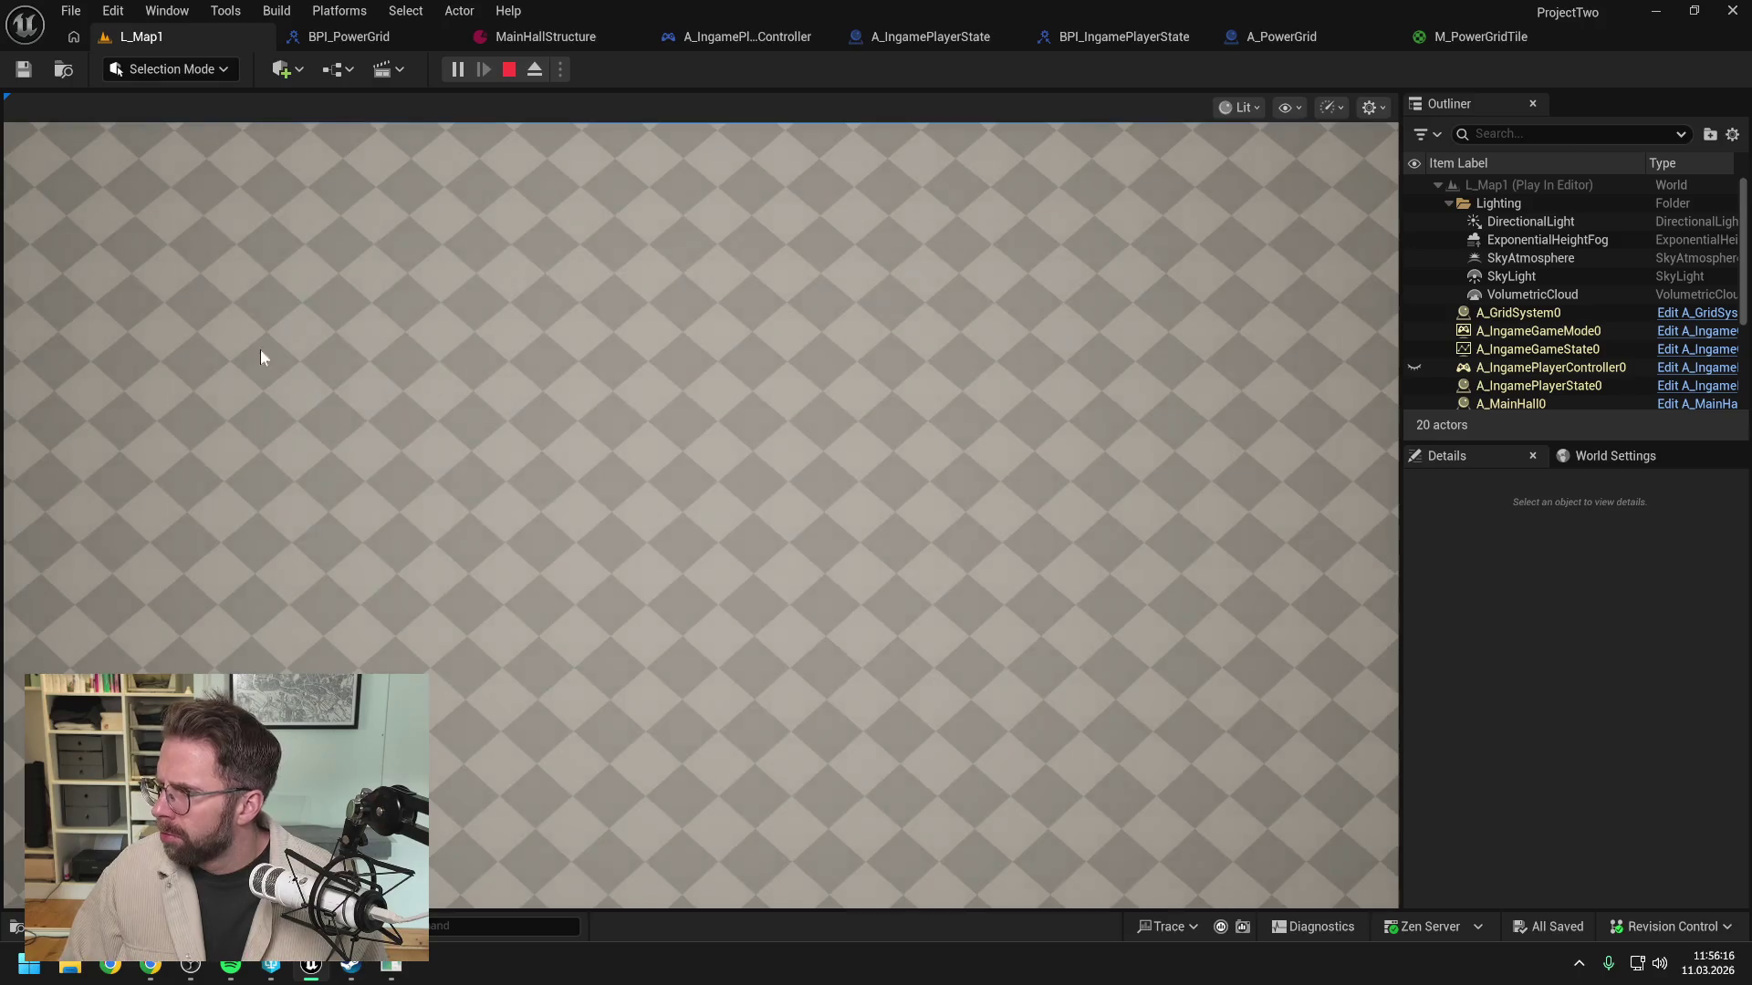
{"action": "mouse_move", "coordinate": [46, 307]}
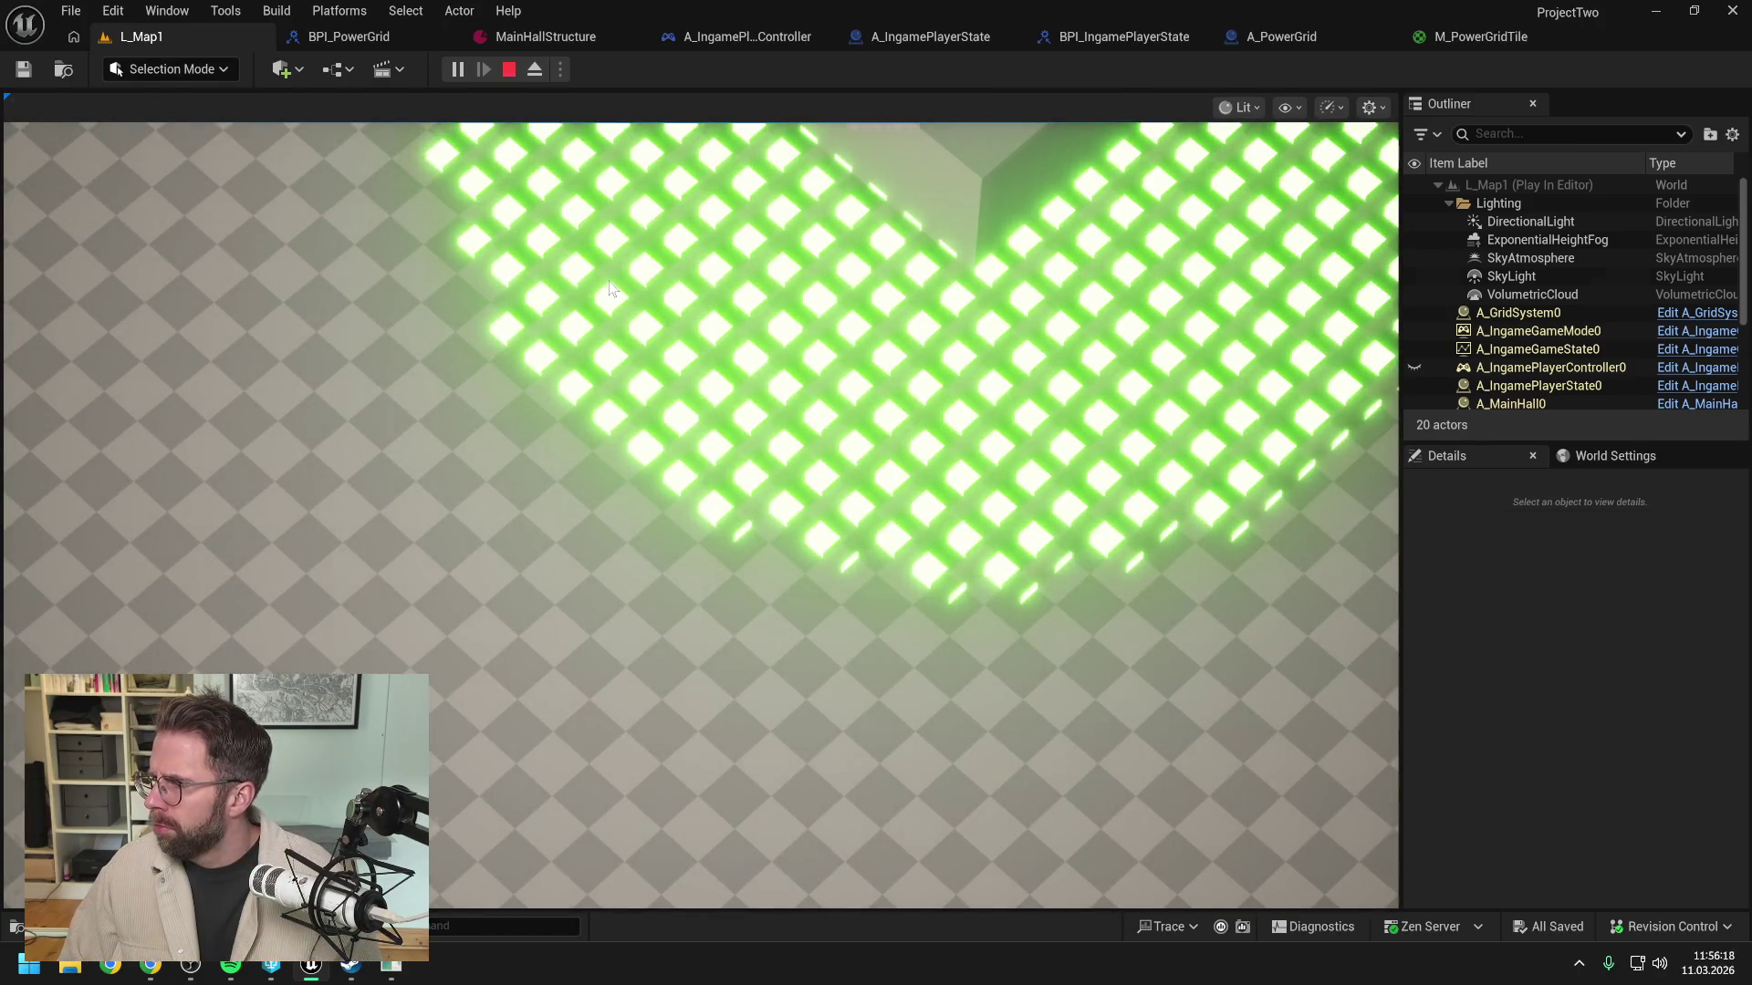
{"action": "key", "text": "Escape"}
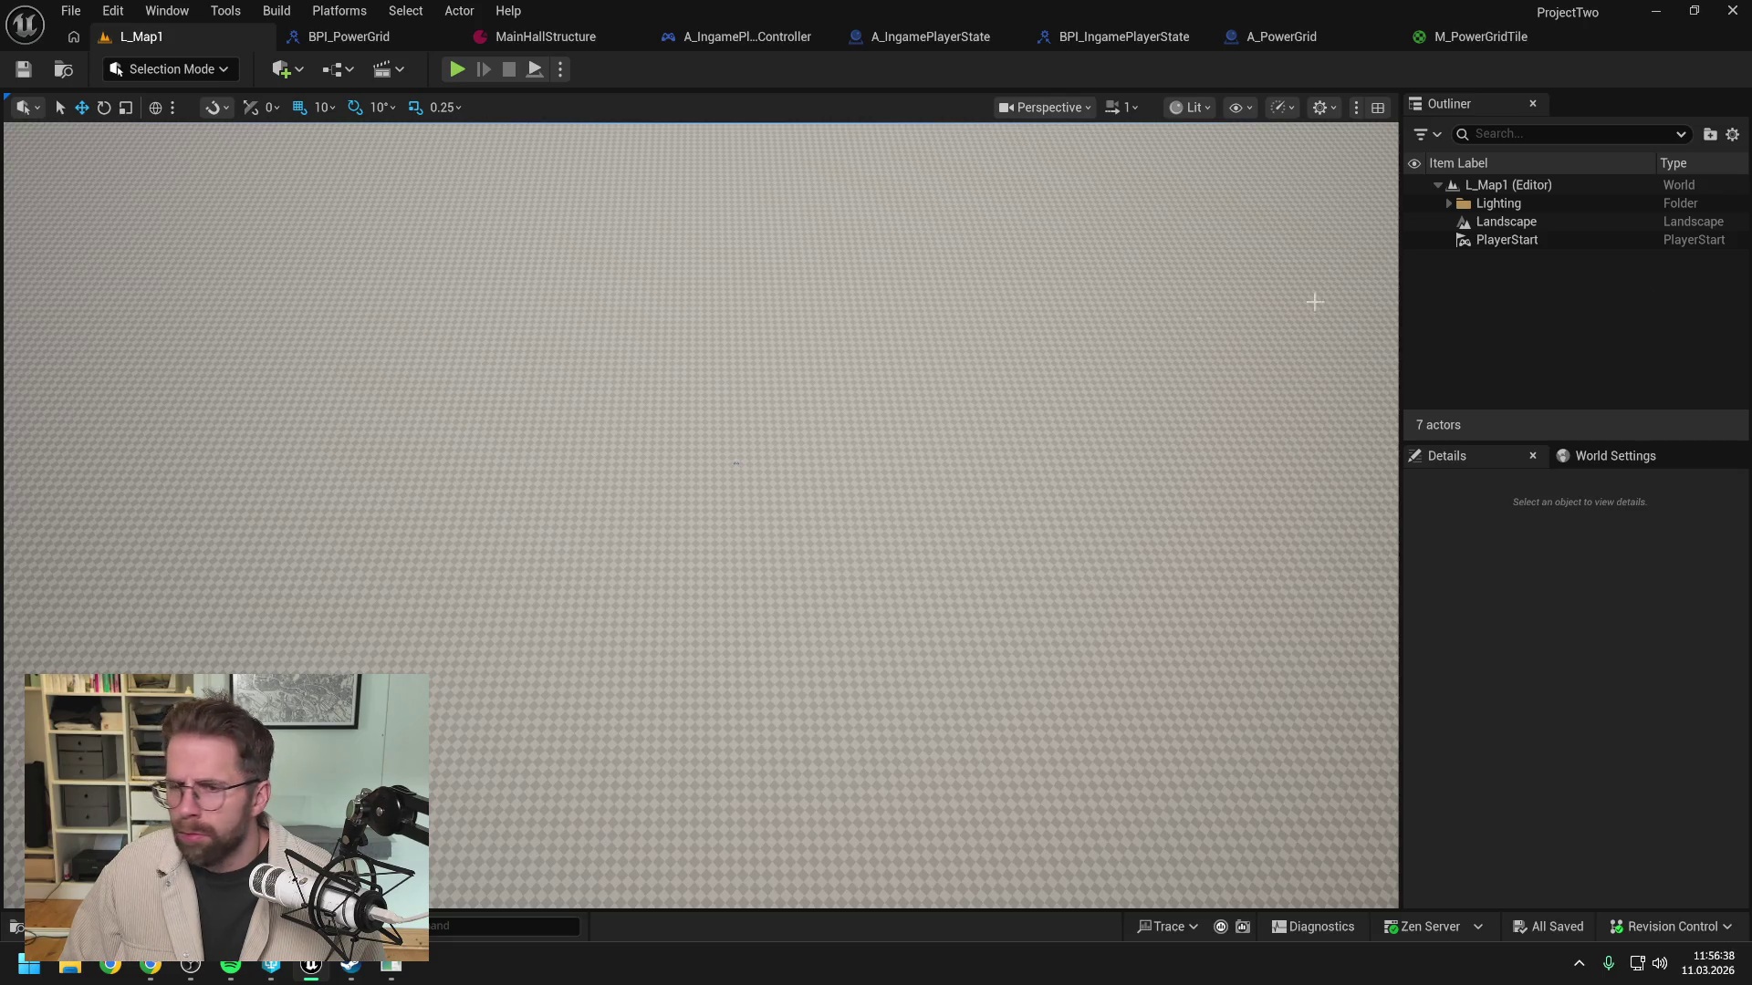
Step: Add a VertexNormalWS node to the M_PowerGridTile graph
{"action": "left_click", "coordinate": [1480, 38]}
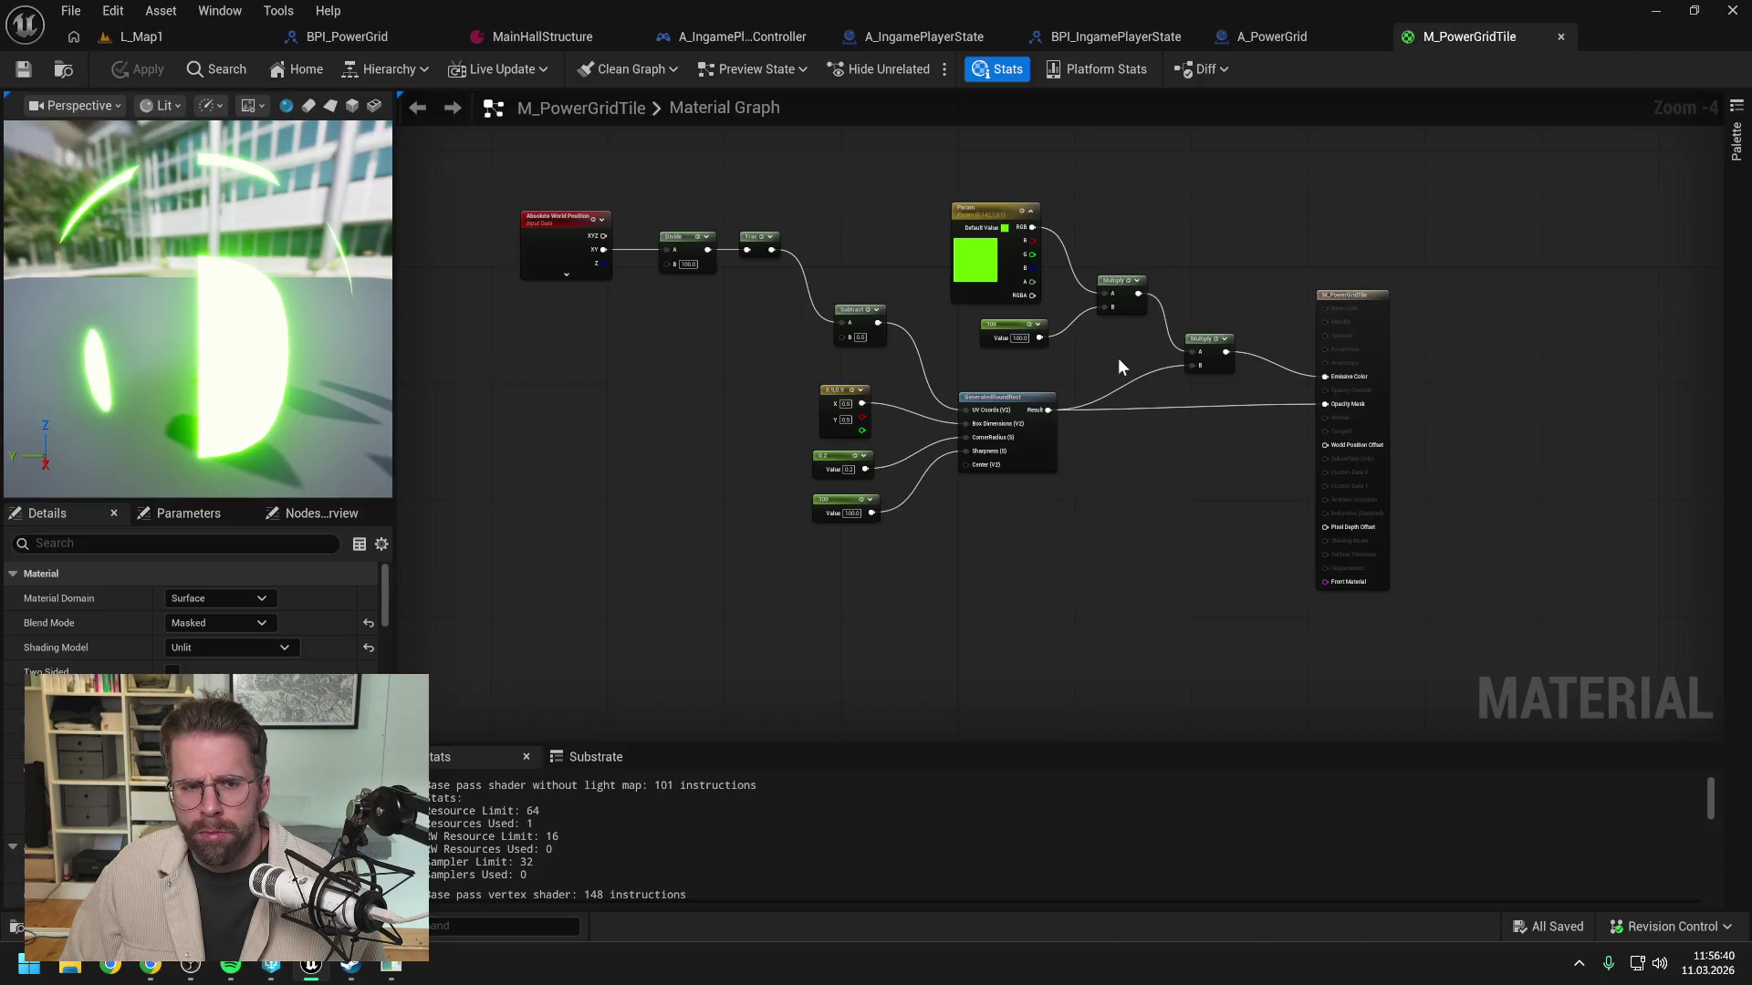
{"action": "scroll", "coordinate": [962, 385], "scroll_direction": "up", "scroll_amount": 1}
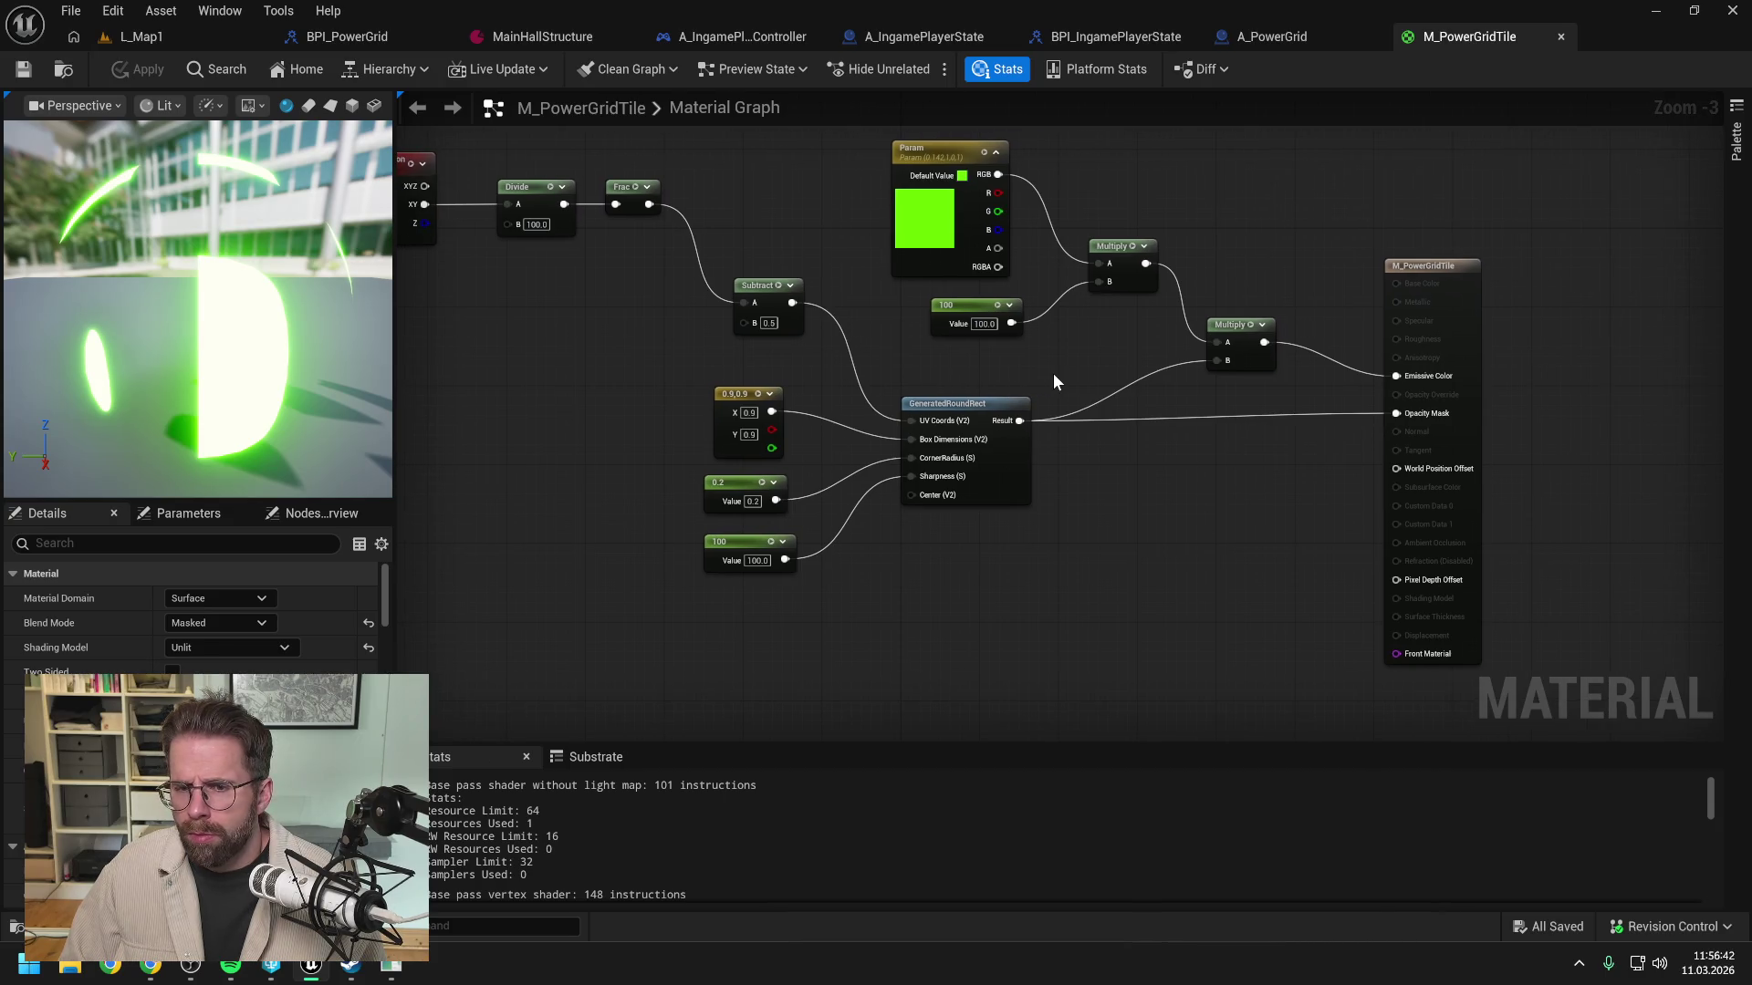
{"action": "right_click", "coordinate": [1122, 507]}
{"action": "type", "text": "vertex nor"}
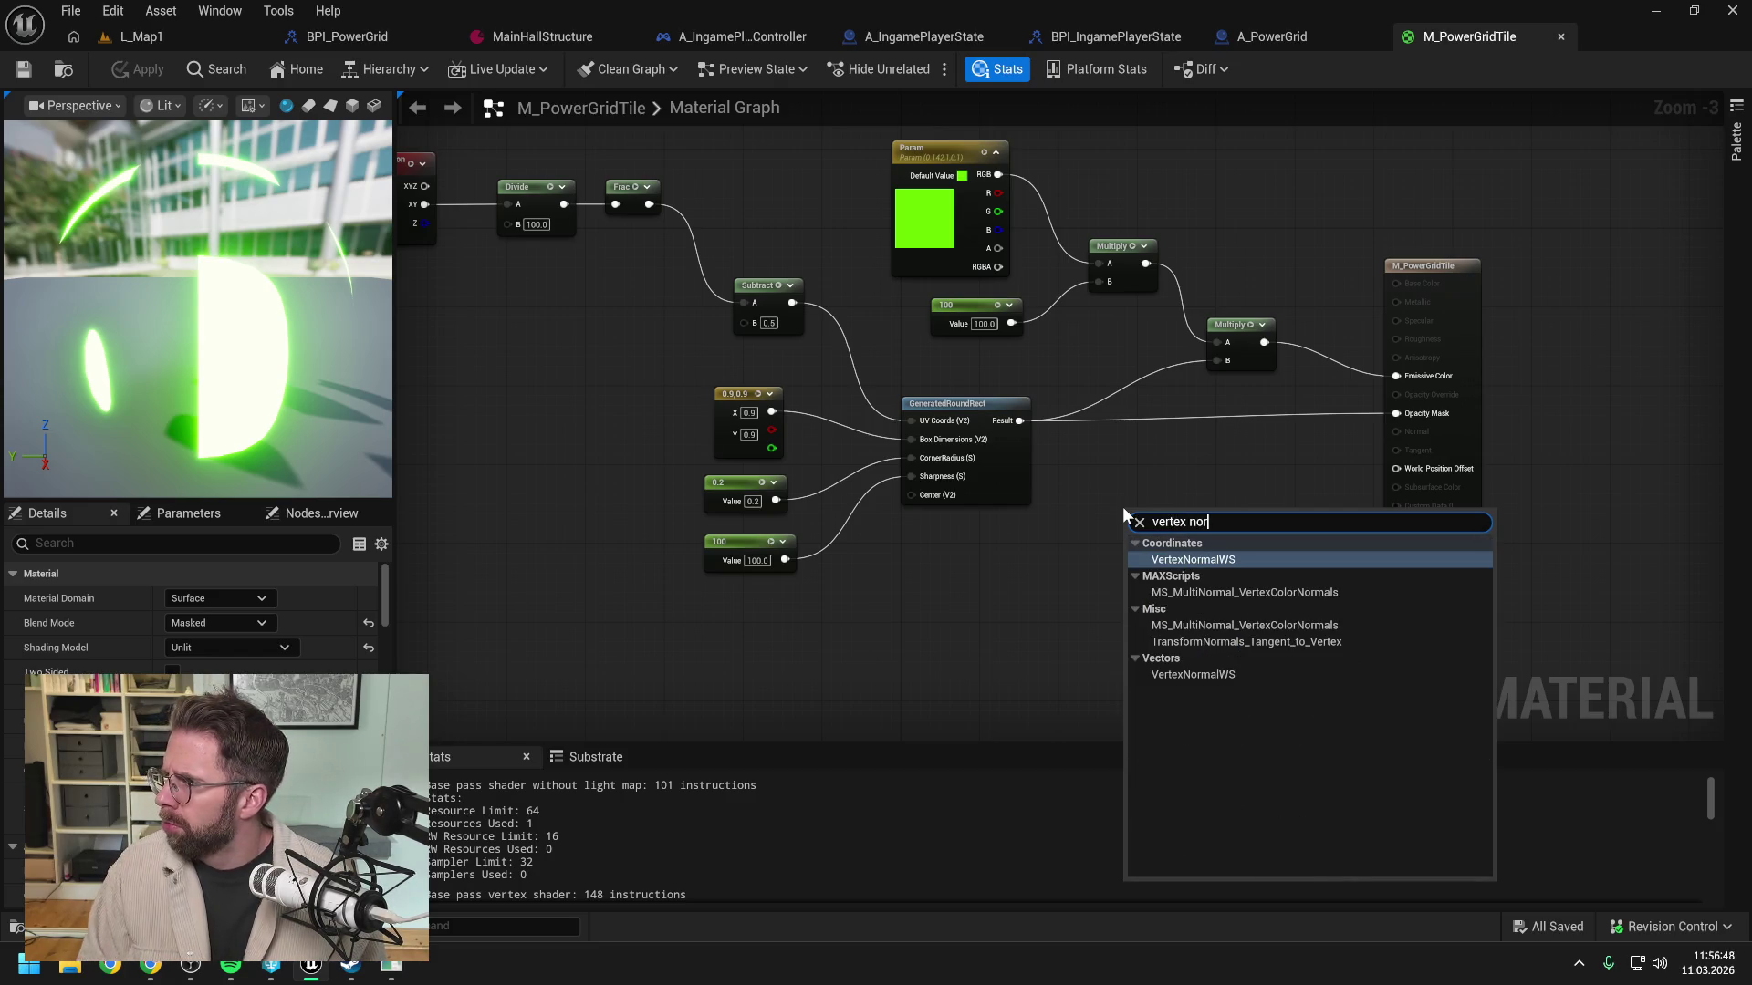
{"action": "left_click", "coordinate": [1183, 559]}
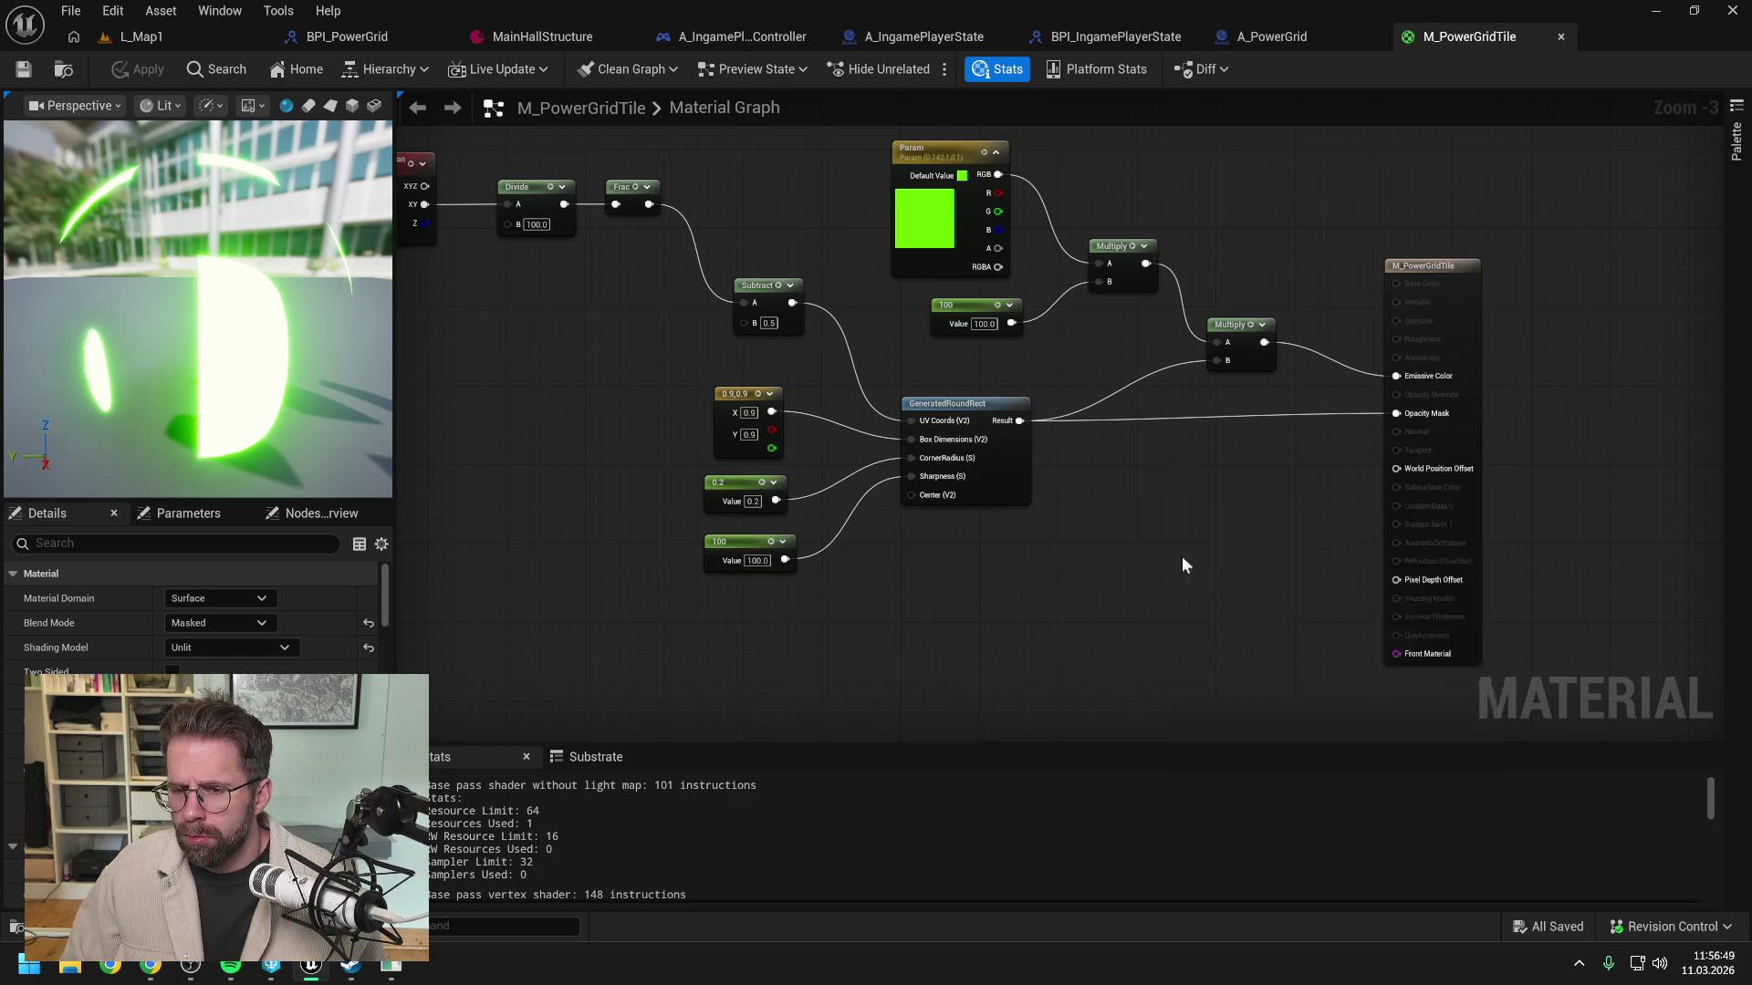
{"action": "left_click", "coordinate": [1263, 514]}
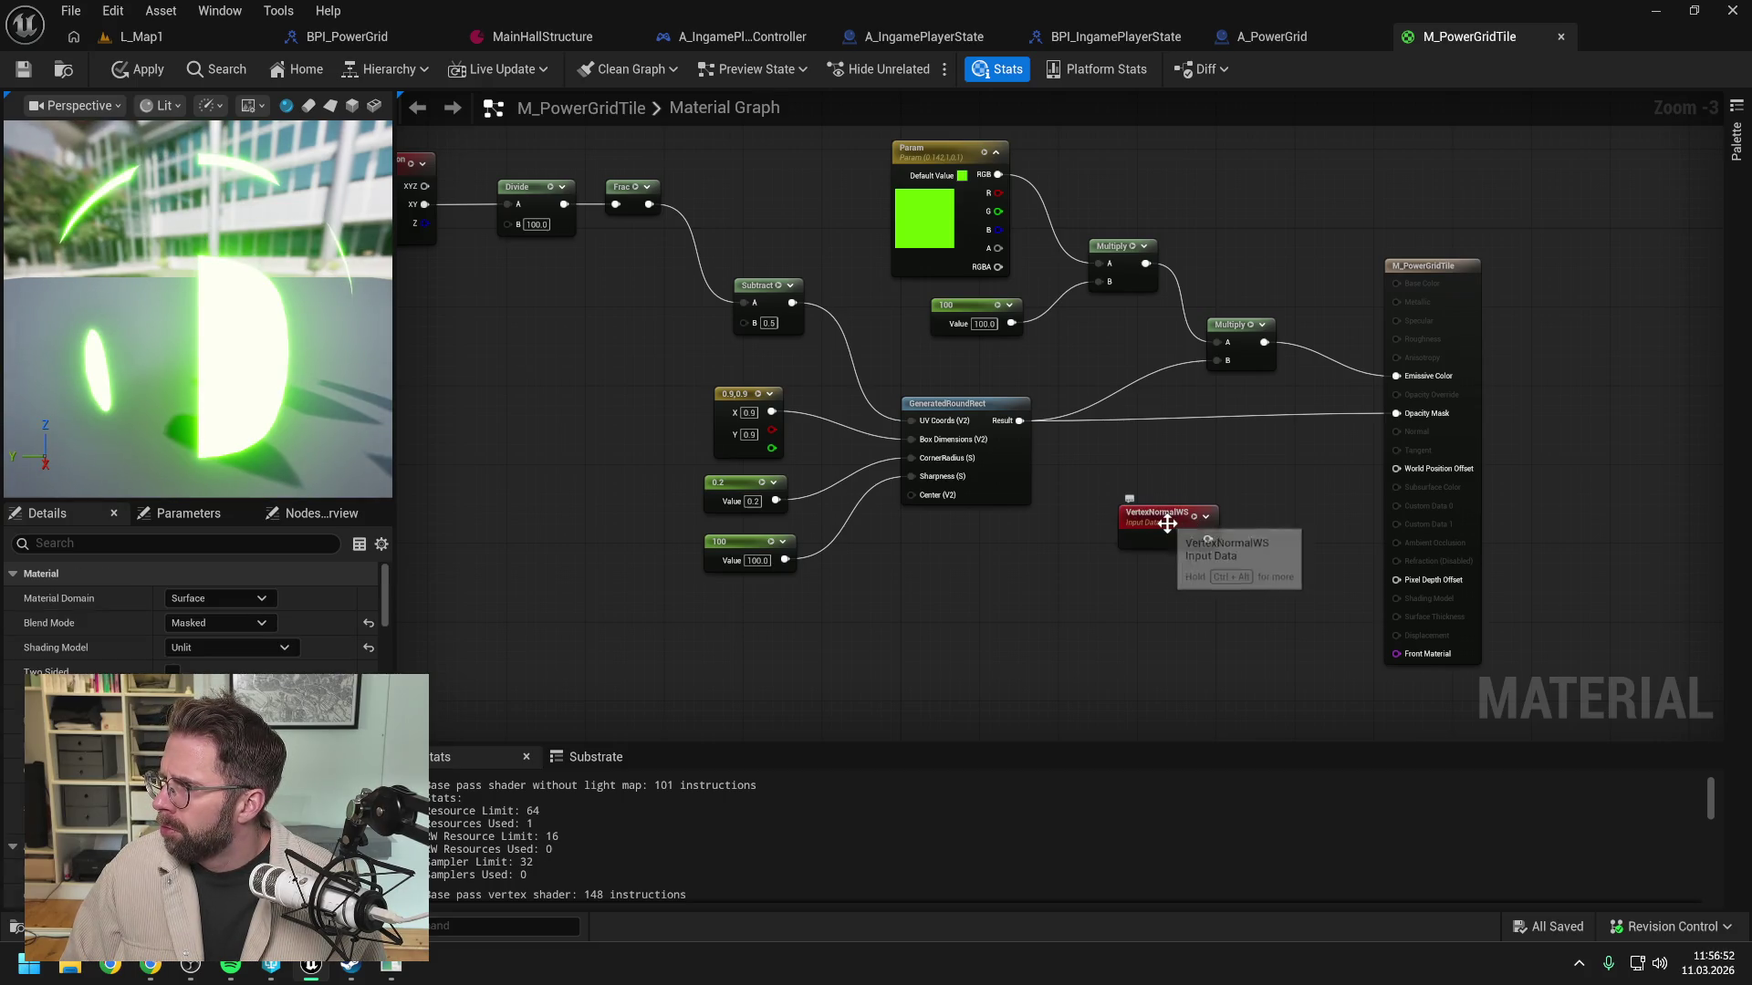
{"action": "left_click_drag", "start_coordinate": [1149, 518], "coordinate": [1070, 538]}
{"action": "left_click", "coordinate": [1192, 542]}
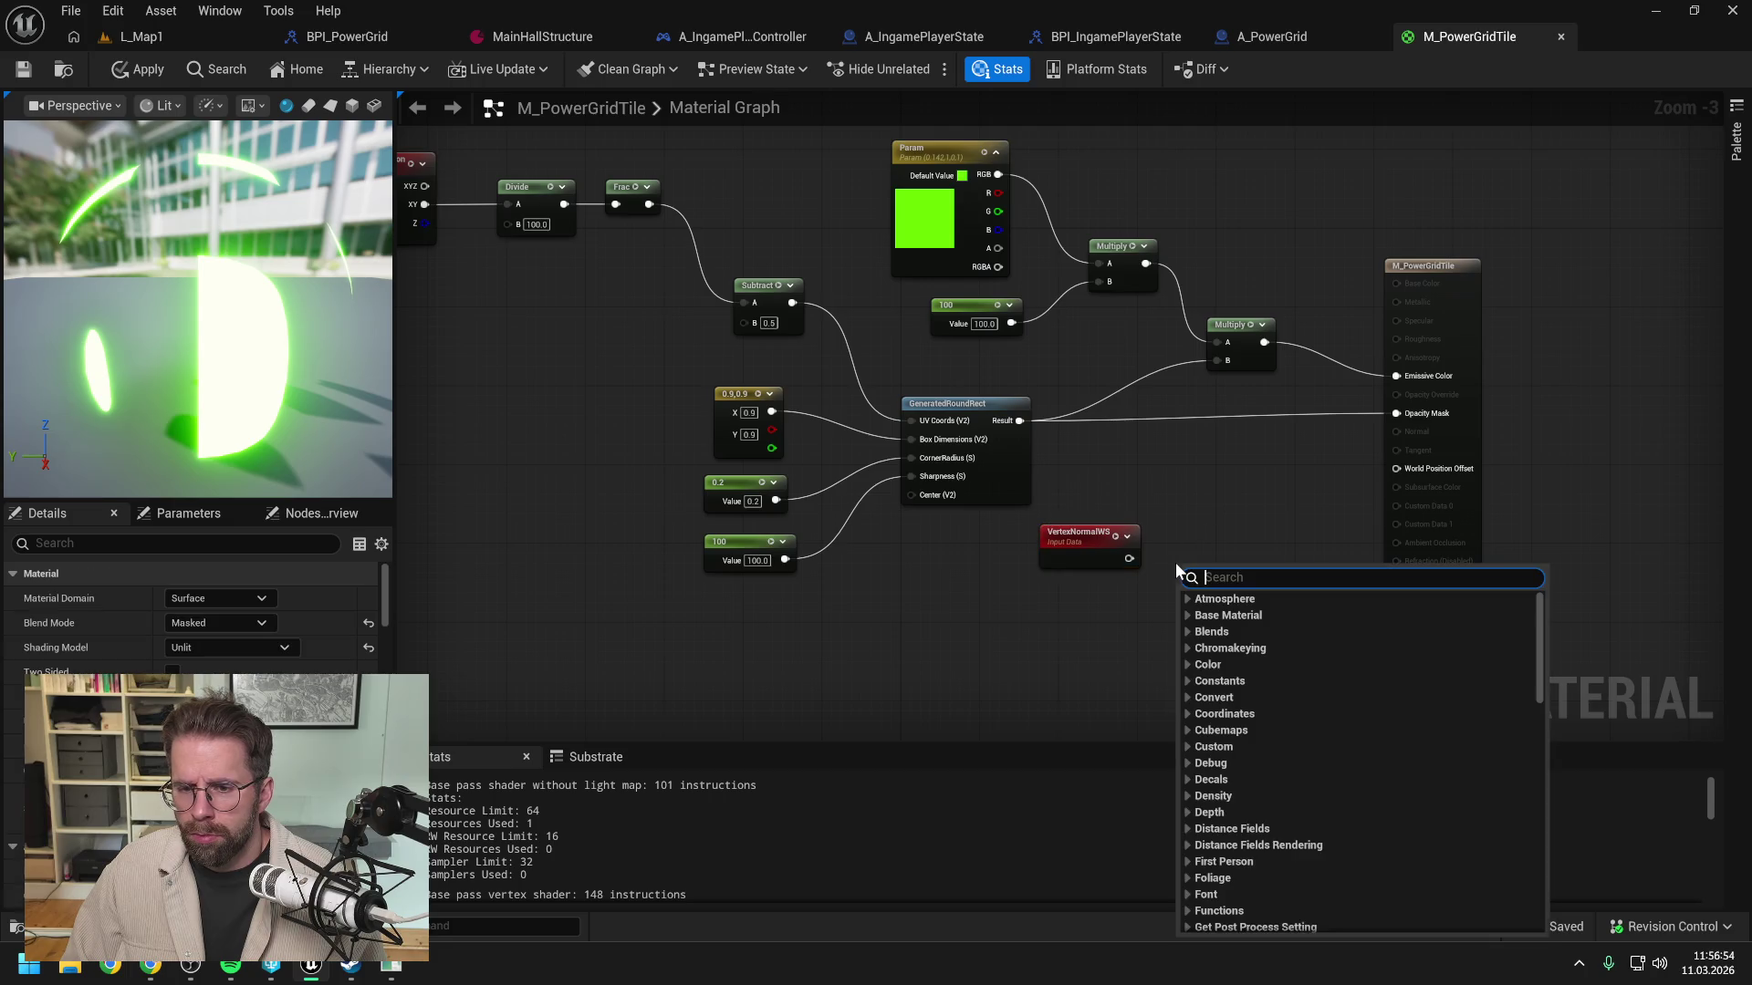
Step: Add a ComponentMask node fed by VertexNormalWS, replacing a misplaced one
{"action": "right_click", "coordinate": [1176, 562]}
{"action": "type", "text": "componentmask"}
{"action": "key", "text": "Return"}
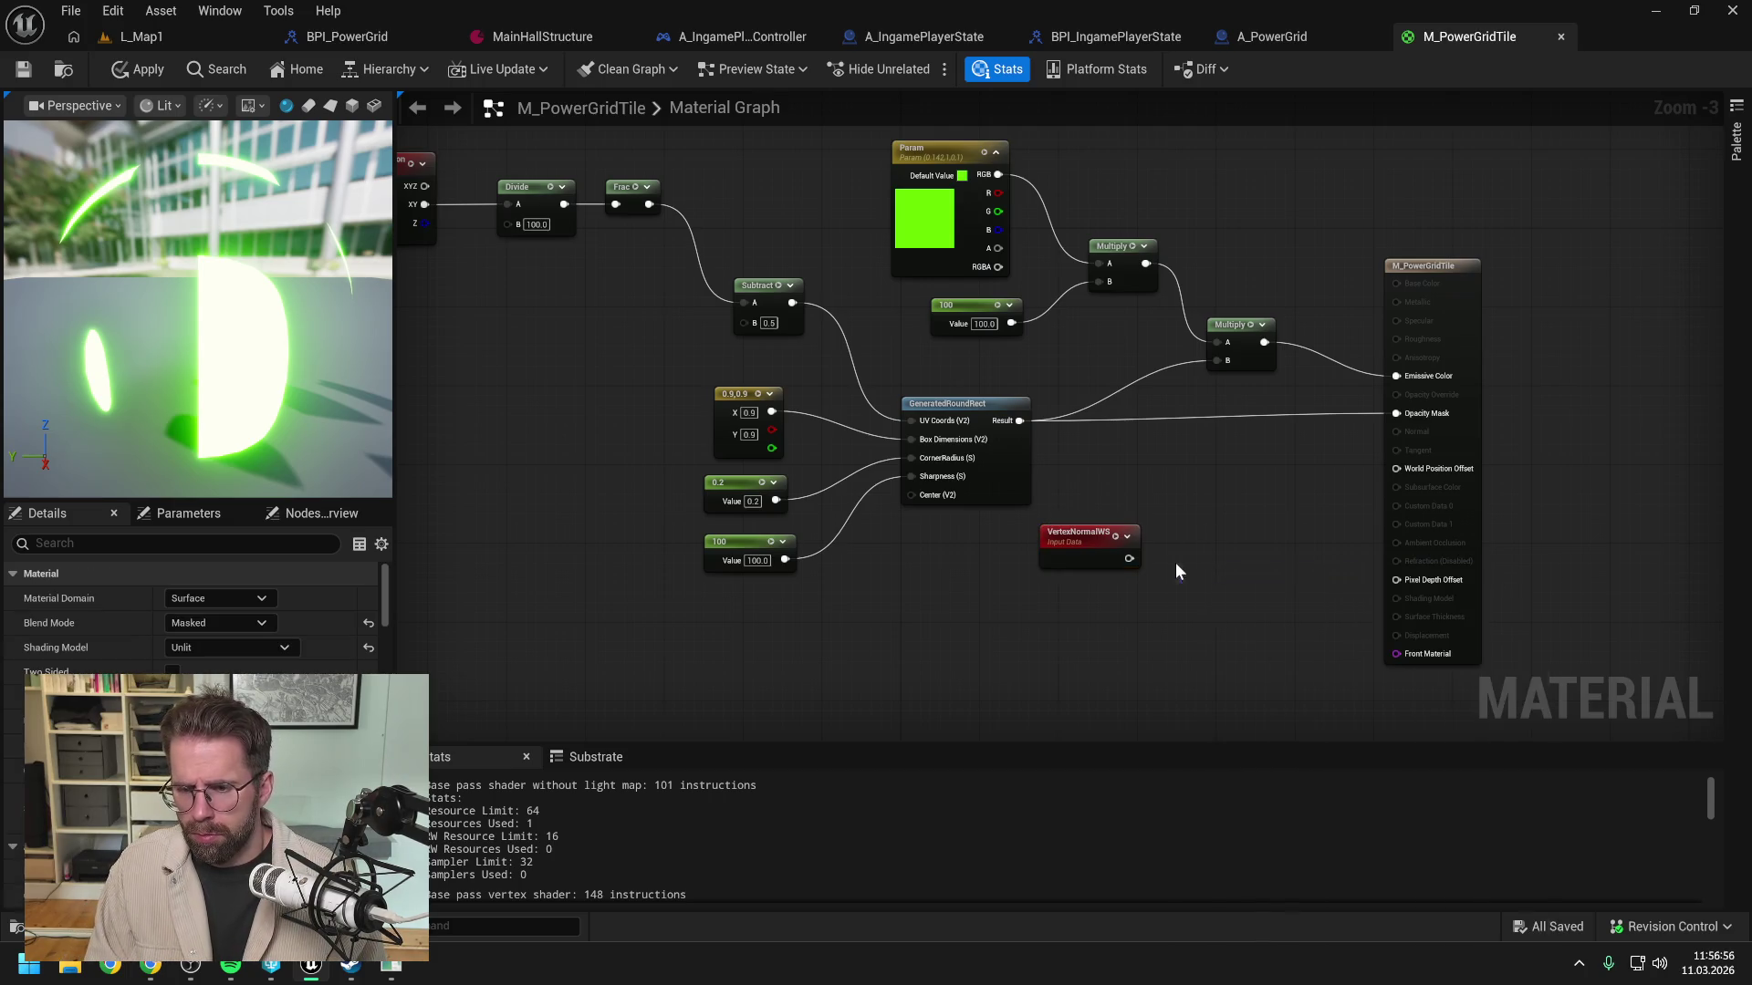
{"action": "key", "text": "Delete"}
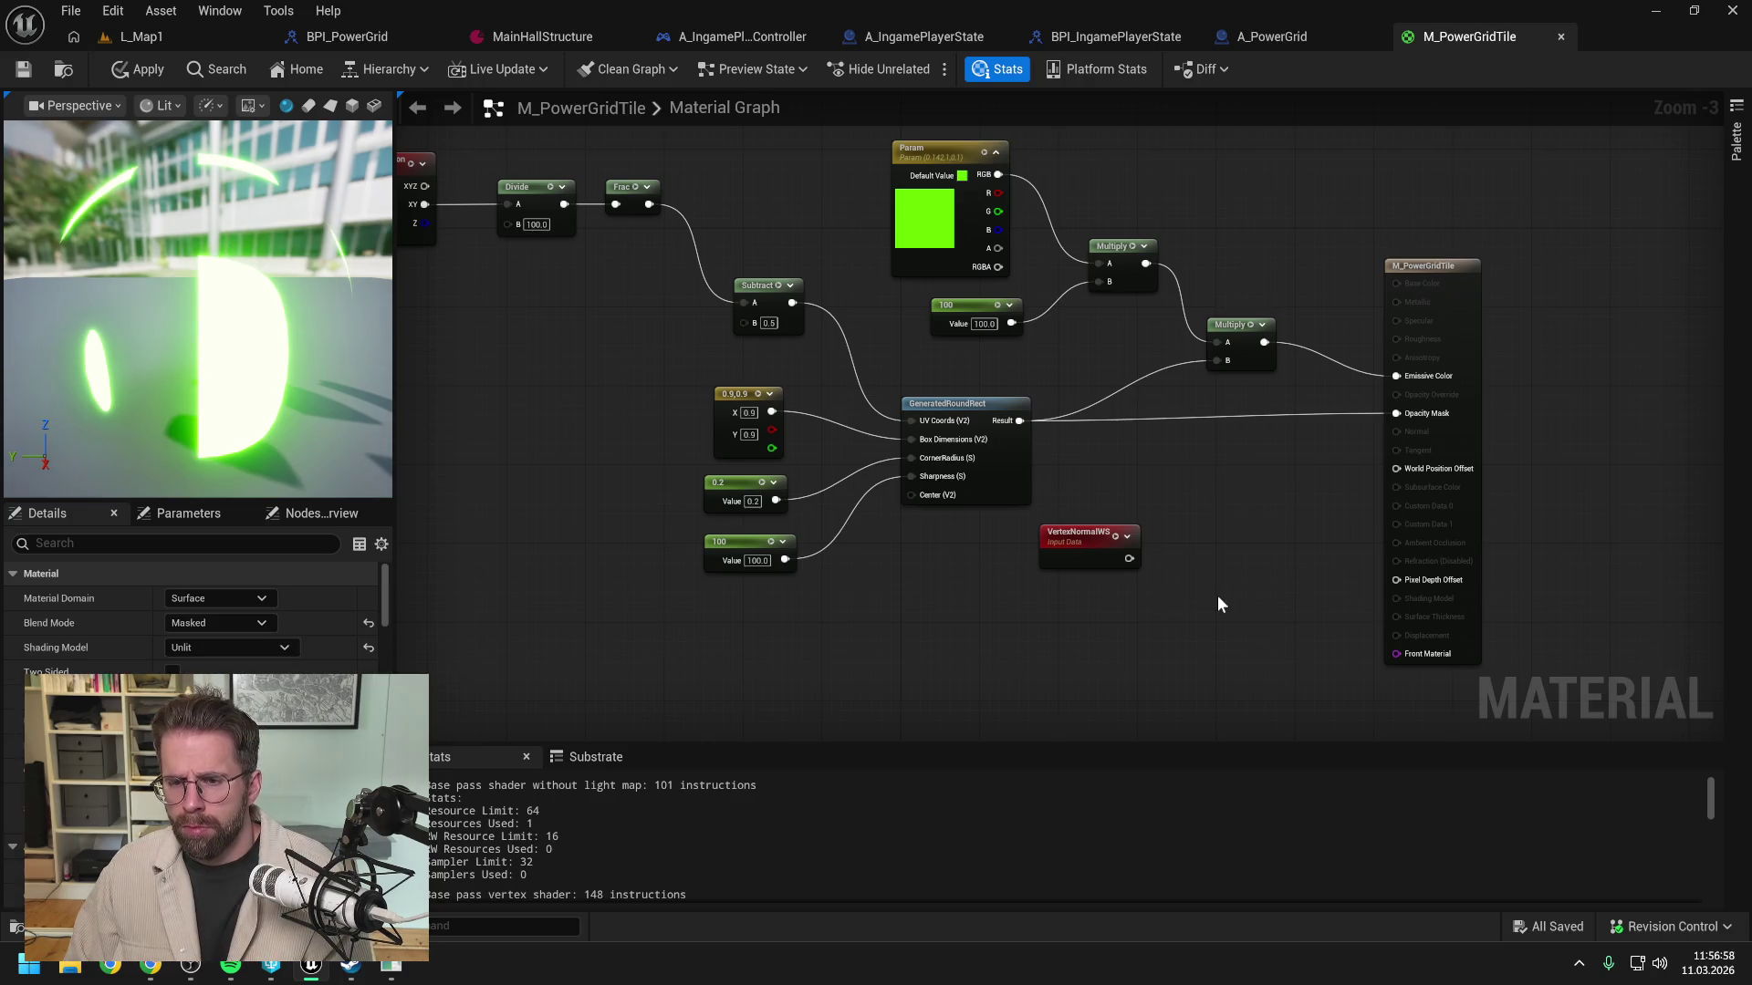
{"action": "right_click", "coordinate": [1207, 583]}
{"action": "type", "text": "comp"}
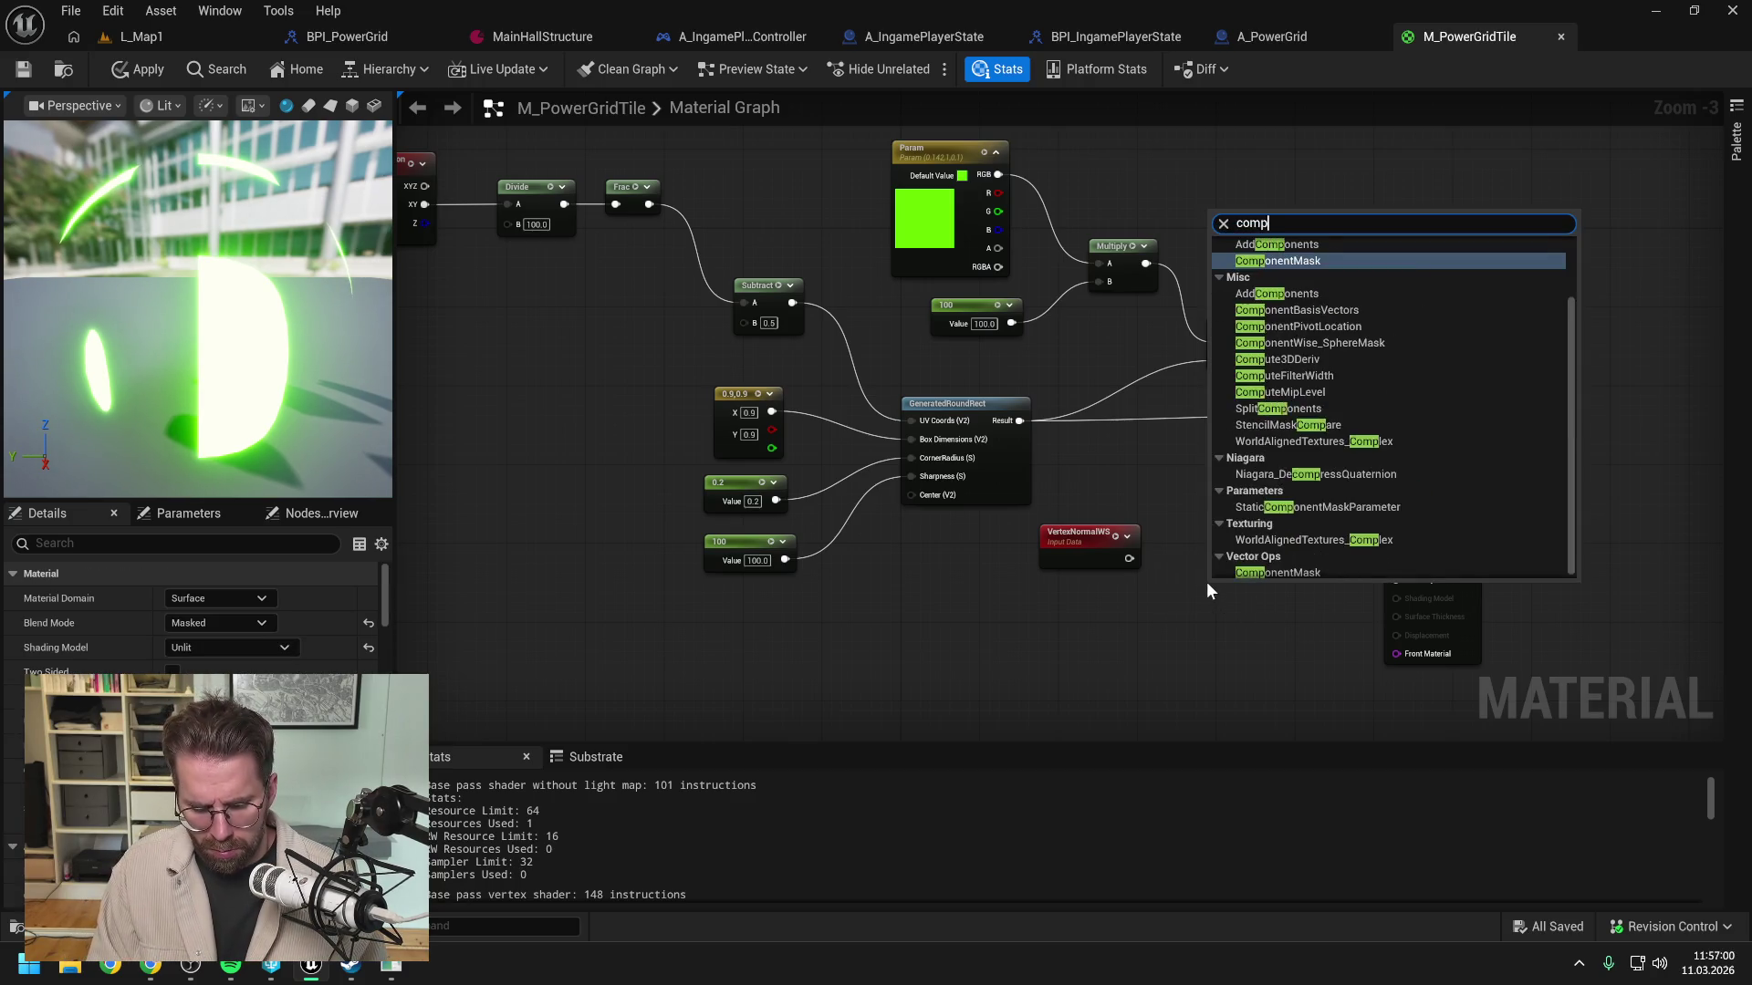
{"action": "type", "text": "onentmask"}
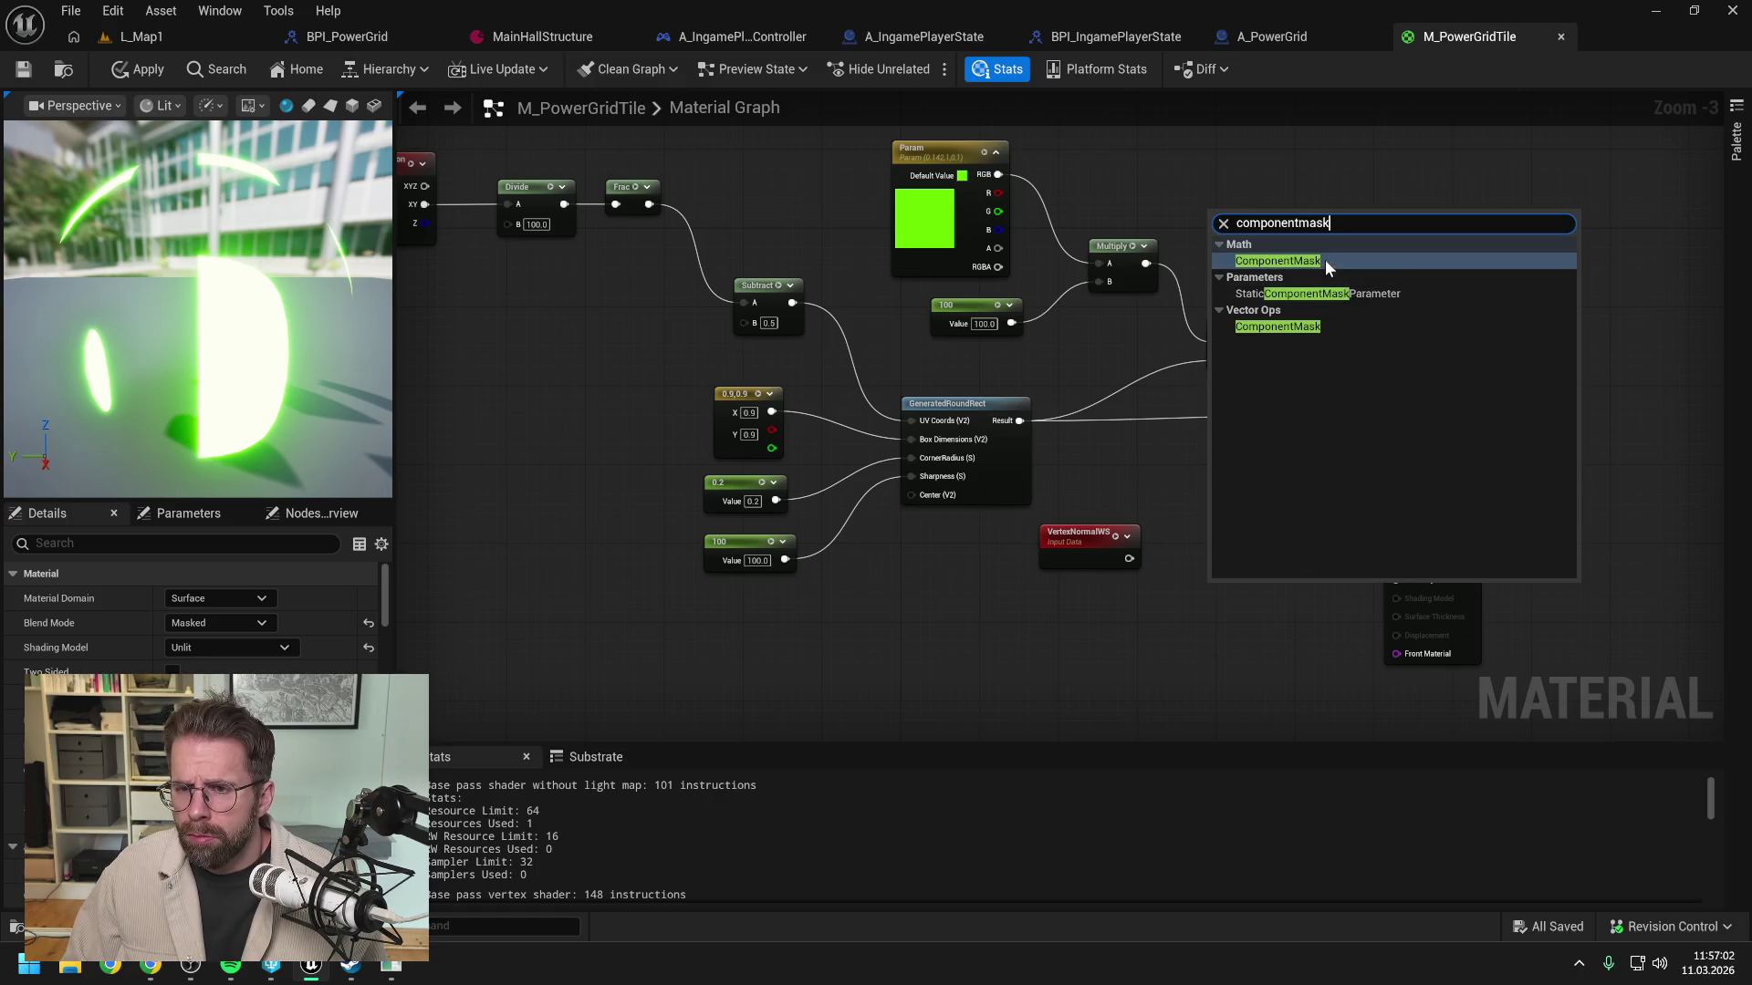
{"action": "left_click", "coordinate": [1325, 259]}
{"action": "mouse_move", "coordinate": [1137, 564]}
{"action": "left_mouse_down"}
{"action": "mouse_move", "coordinate": [1201, 595]}
{"action": "mouse_move", "coordinate": [1024, 625]}
{"action": "left_mouse_up"}
{"action": "left_click_drag", "start_coordinate": [1246, 607], "coordinate": [1118, 616]}
Step: Set the Mask node to pass only the B channel
{"action": "left_click", "coordinate": [1120, 632]}
{"action": "left_click", "coordinate": [1227, 653]}
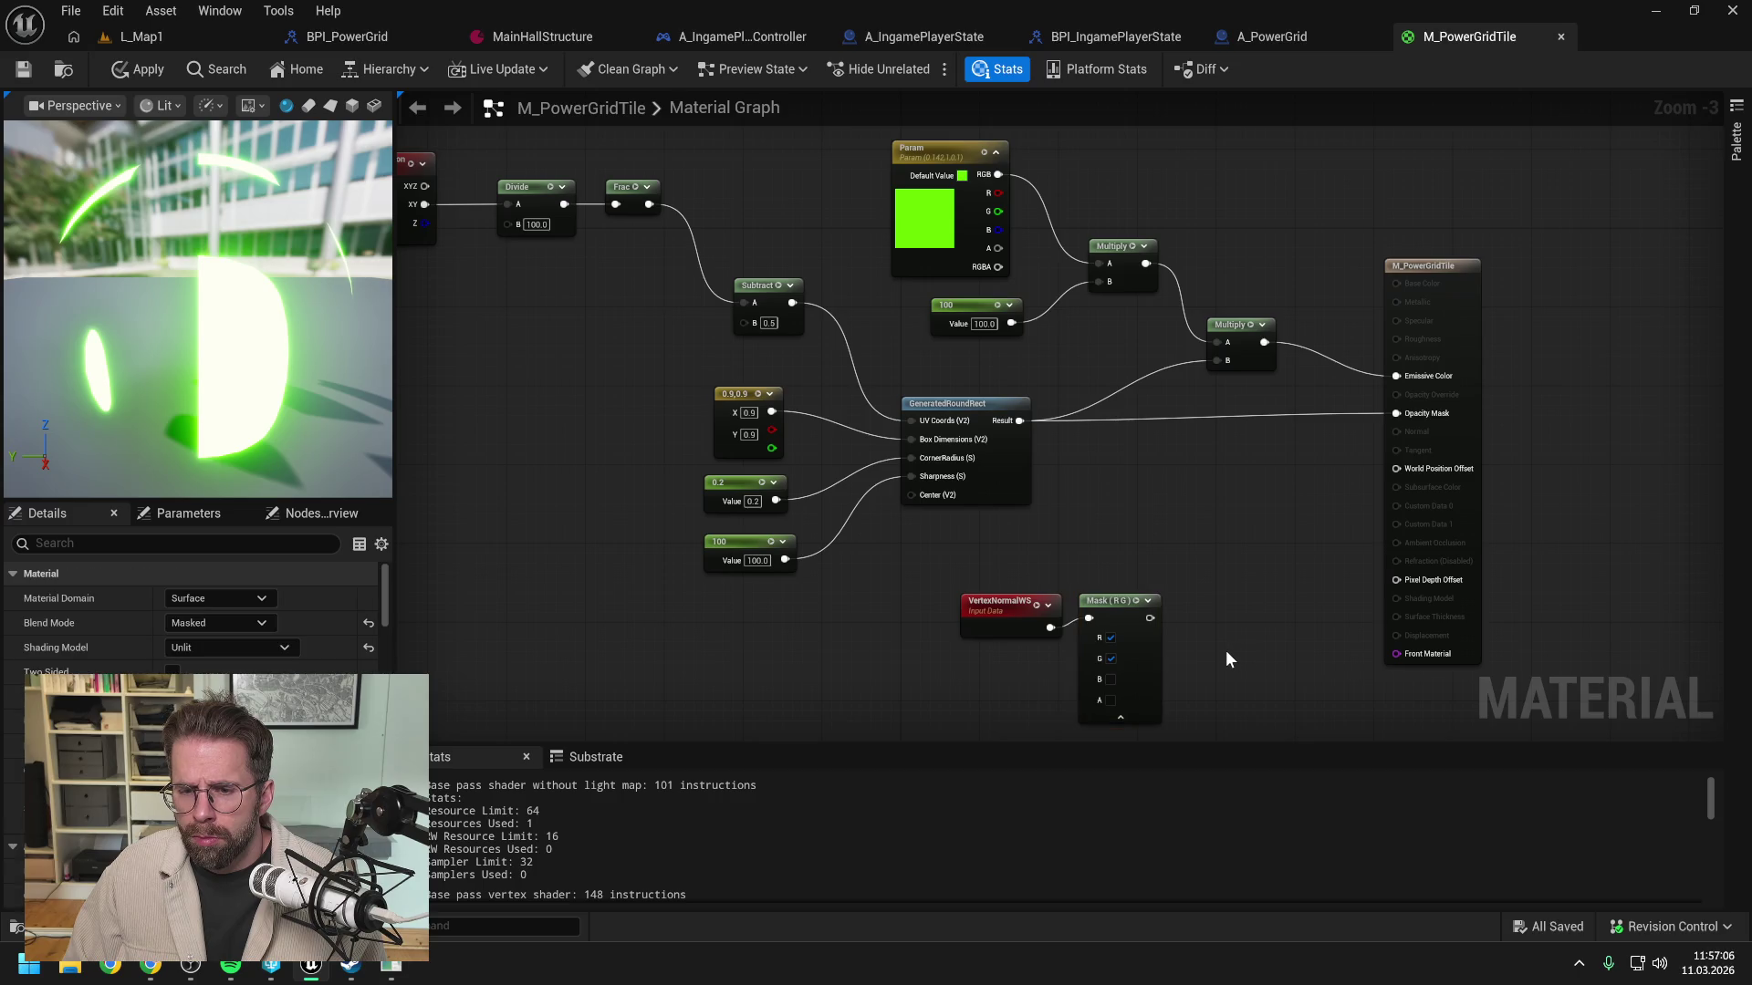
{"action": "left_click_drag", "start_coordinate": [1229, 652], "coordinate": [1247, 624]}
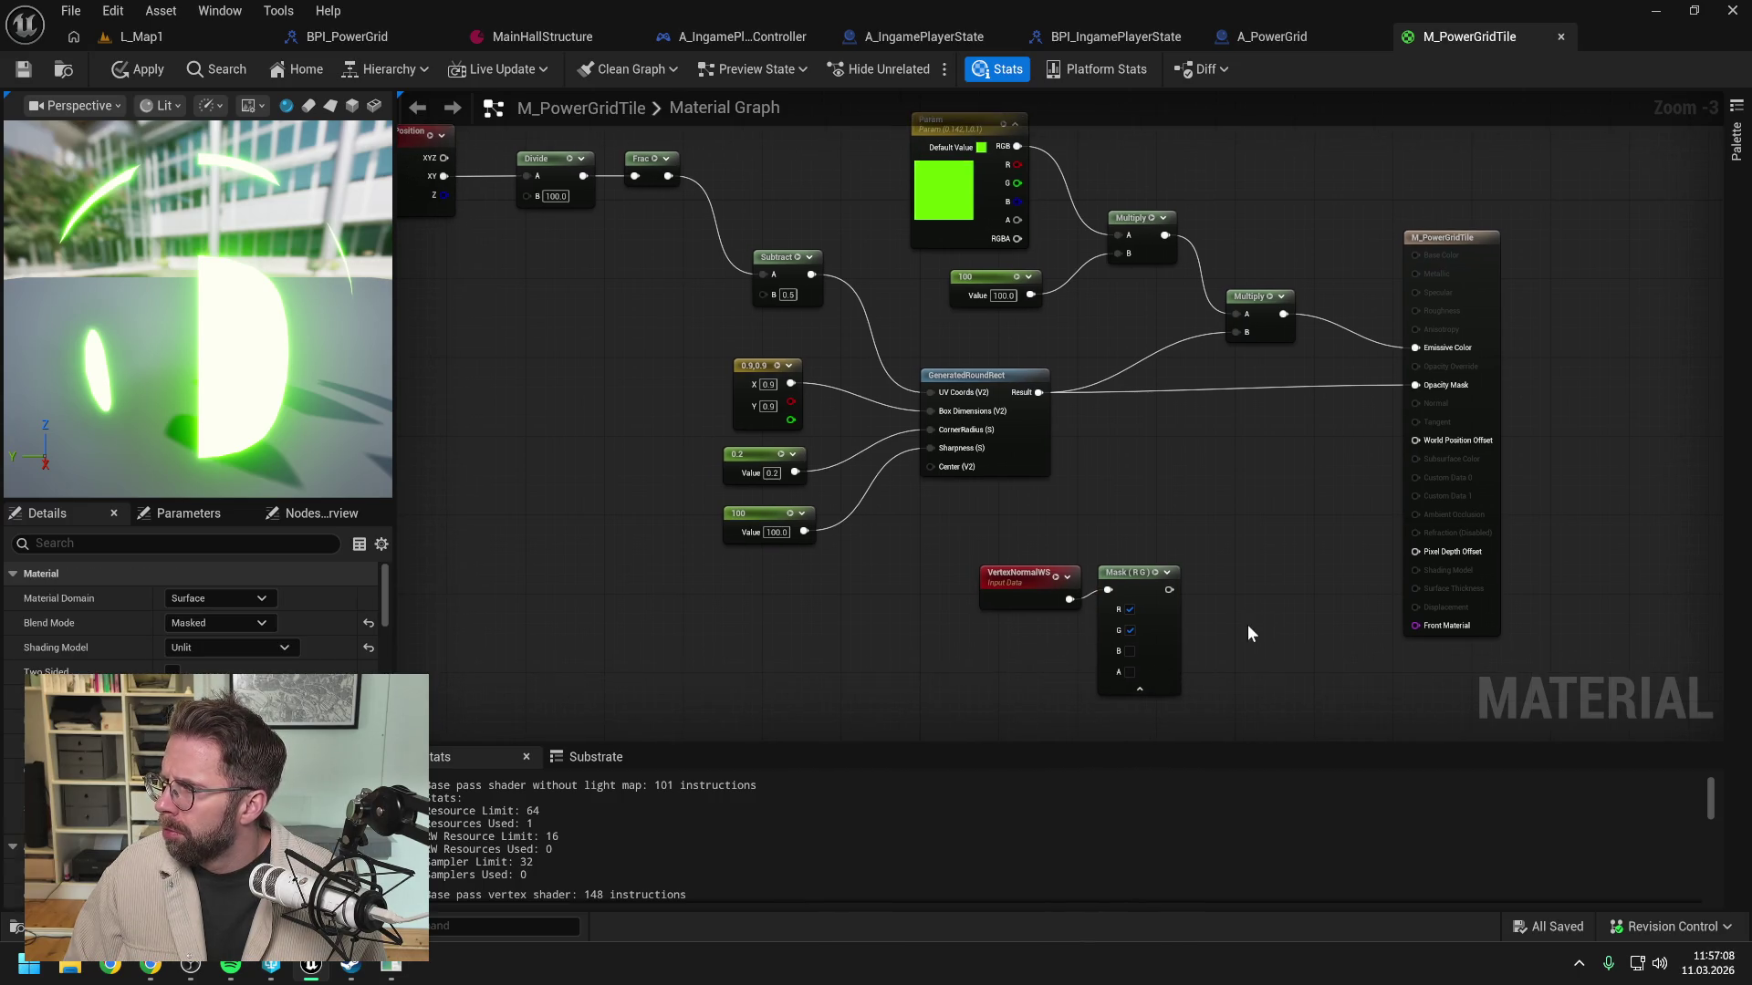
{"action": "left_click", "coordinate": [1129, 651]}
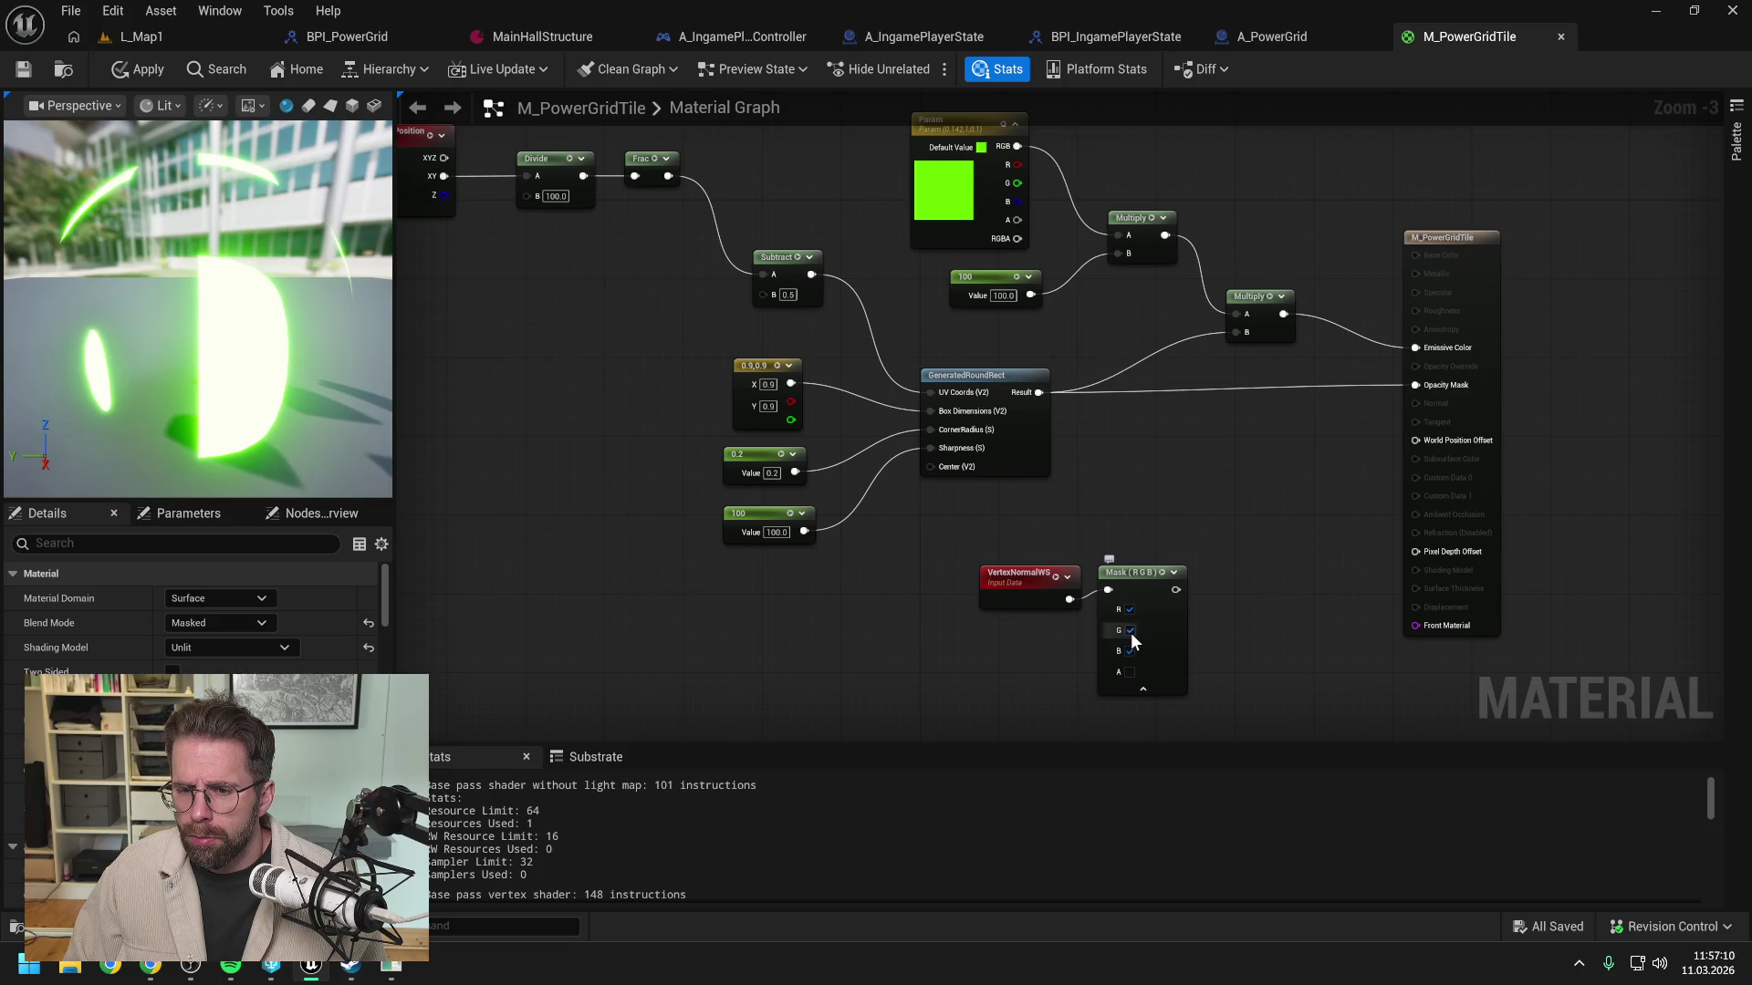
{"action": "left_click", "coordinate": [1130, 630]}
{"action": "left_click", "coordinate": [1130, 610]}
Step: Multiply GeneratedRoundRect Result by the Mask (B) and feed it into Opacity Mask
{"action": "left_click_drag", "start_coordinate": [1006, 601], "coordinate": [1005, 583]}
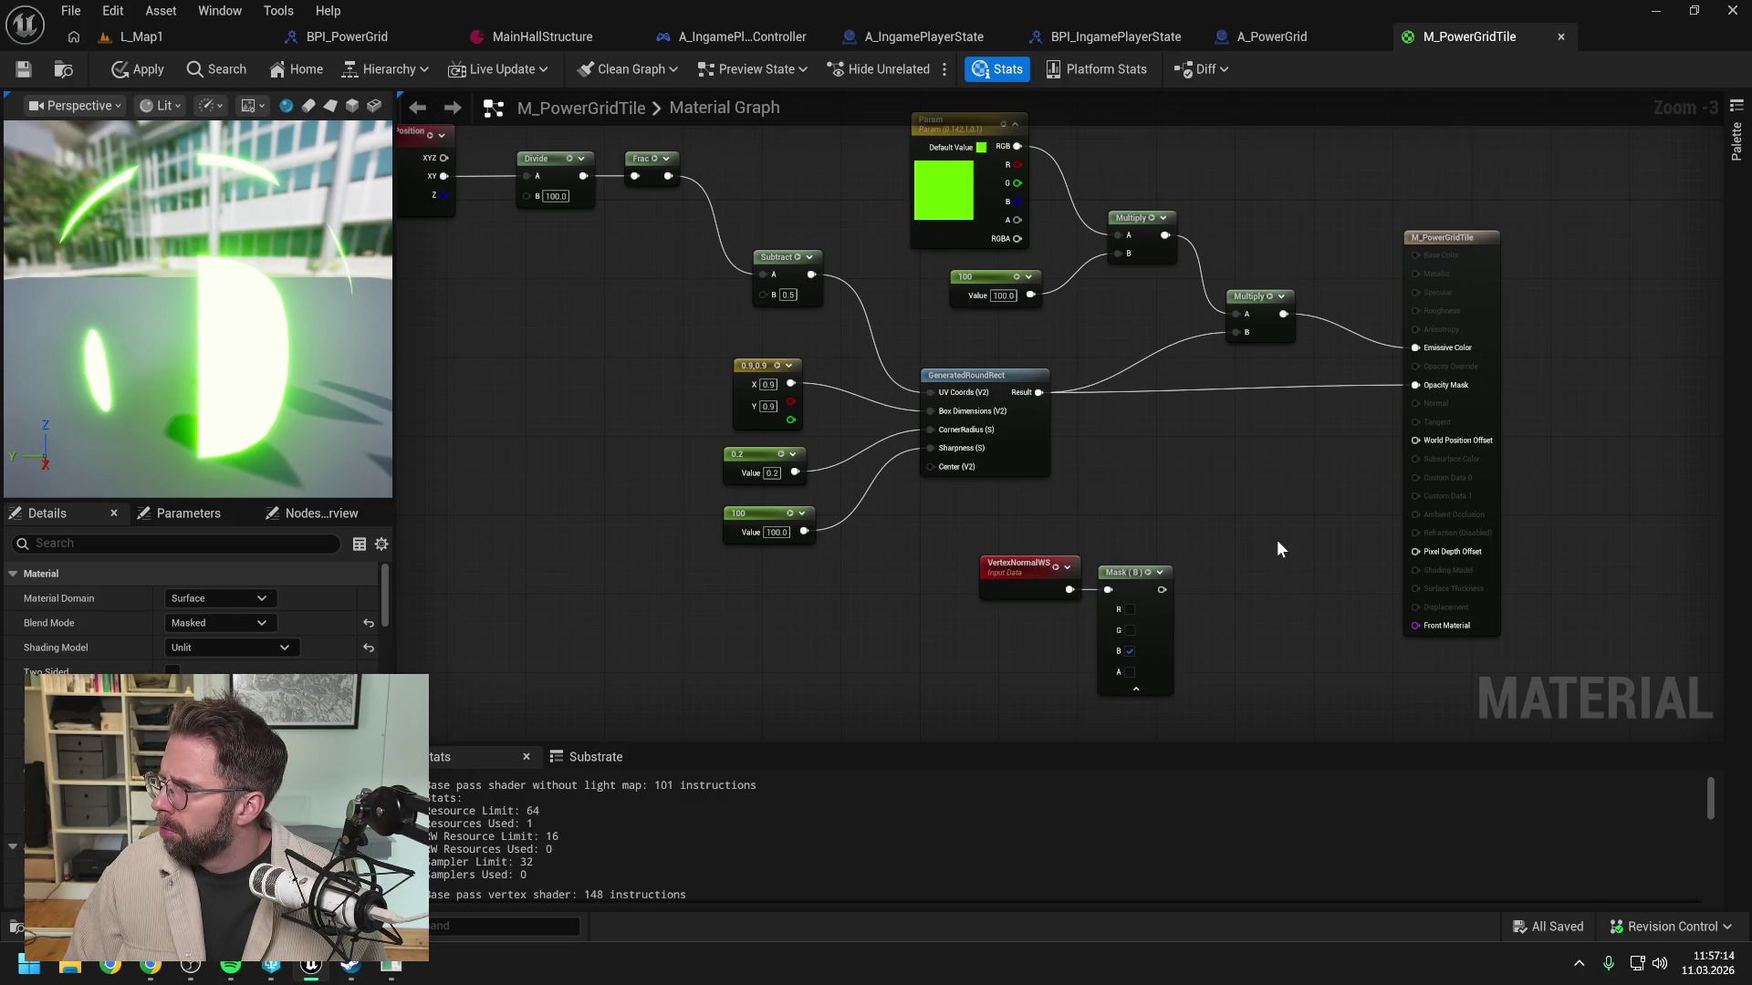
{"action": "left_click_drag", "start_coordinate": [1279, 540], "coordinate": [1234, 538]}
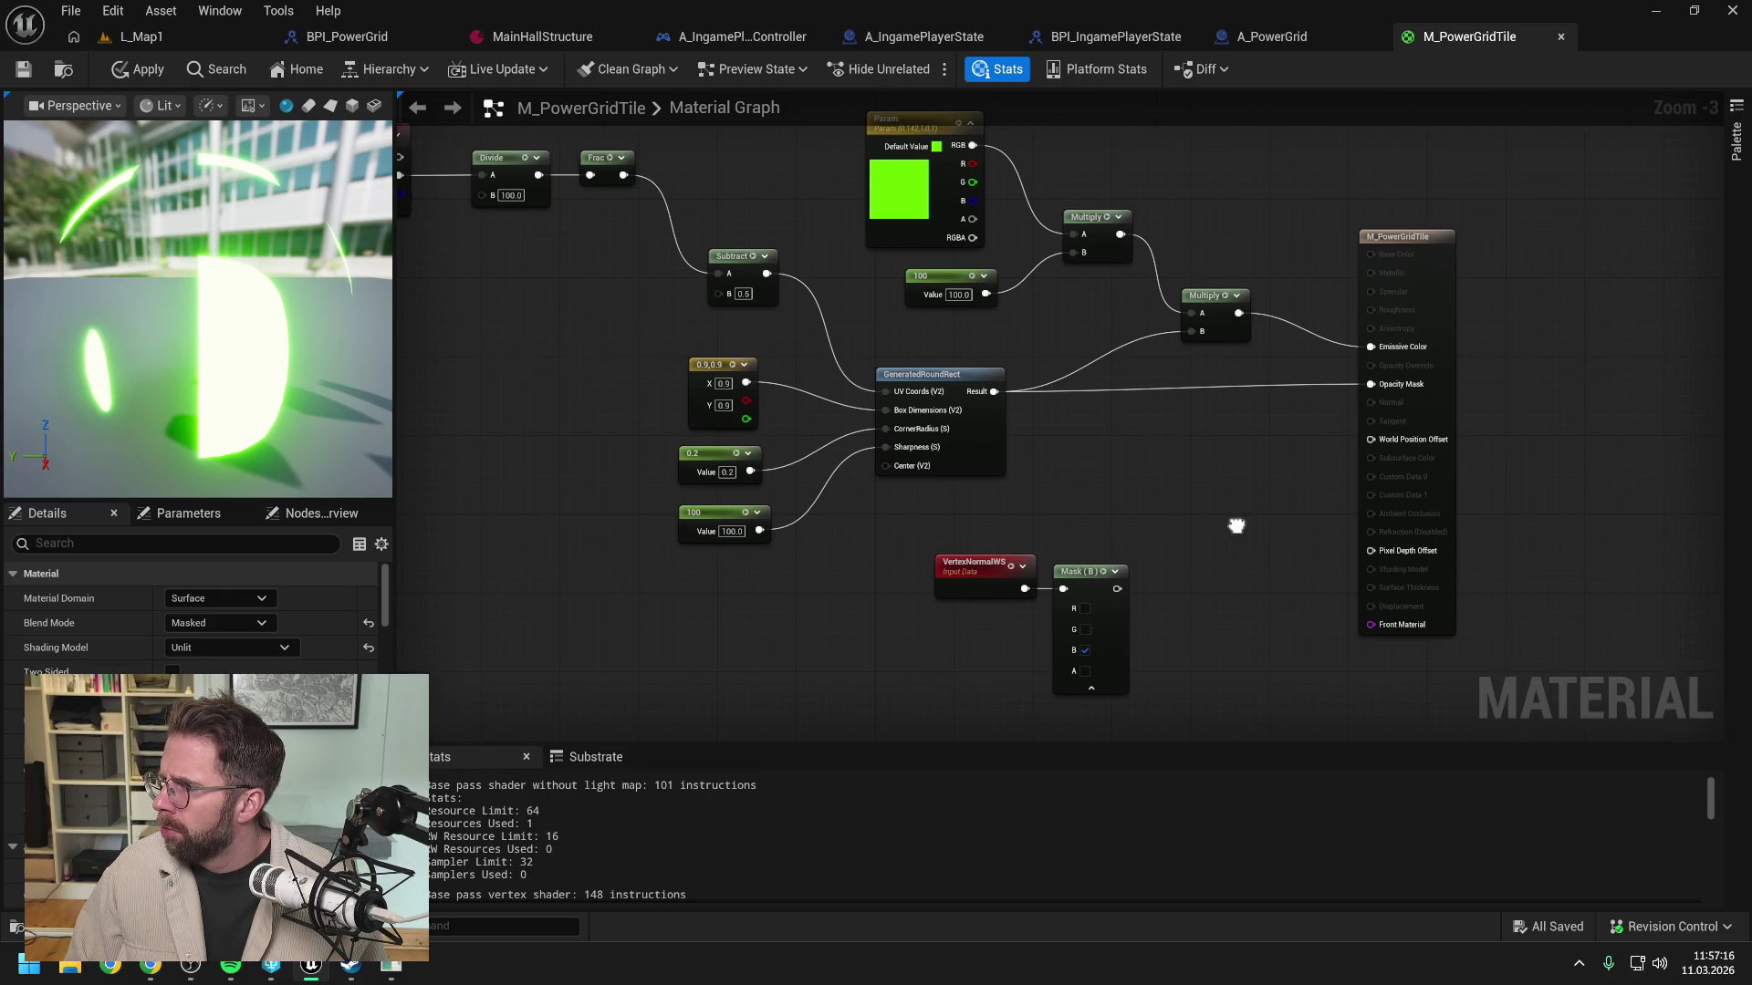
{"action": "left_click_drag", "start_coordinate": [994, 391], "coordinate": [1196, 477]}
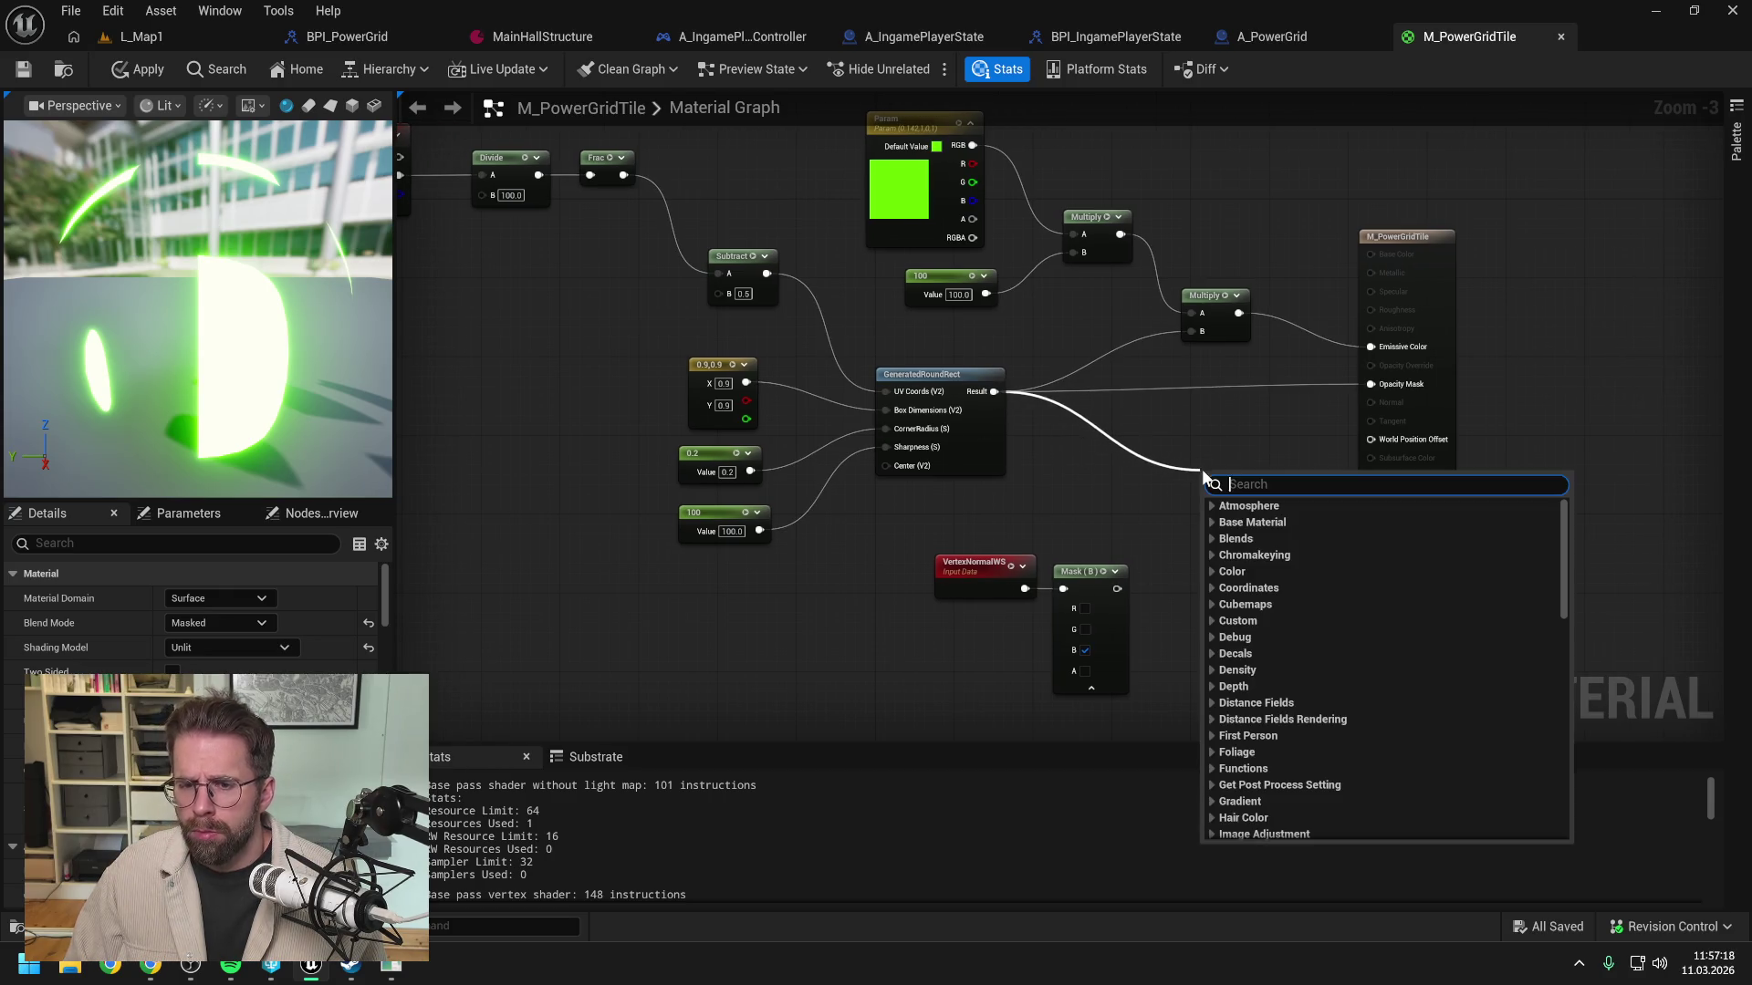
{"action": "type", "text": "mult"}
{"action": "key", "text": "Return"}
{"action": "left_click_drag", "start_coordinate": [1117, 589], "coordinate": [1202, 508]}
{"action": "left_click", "coordinate": [1224, 574]}
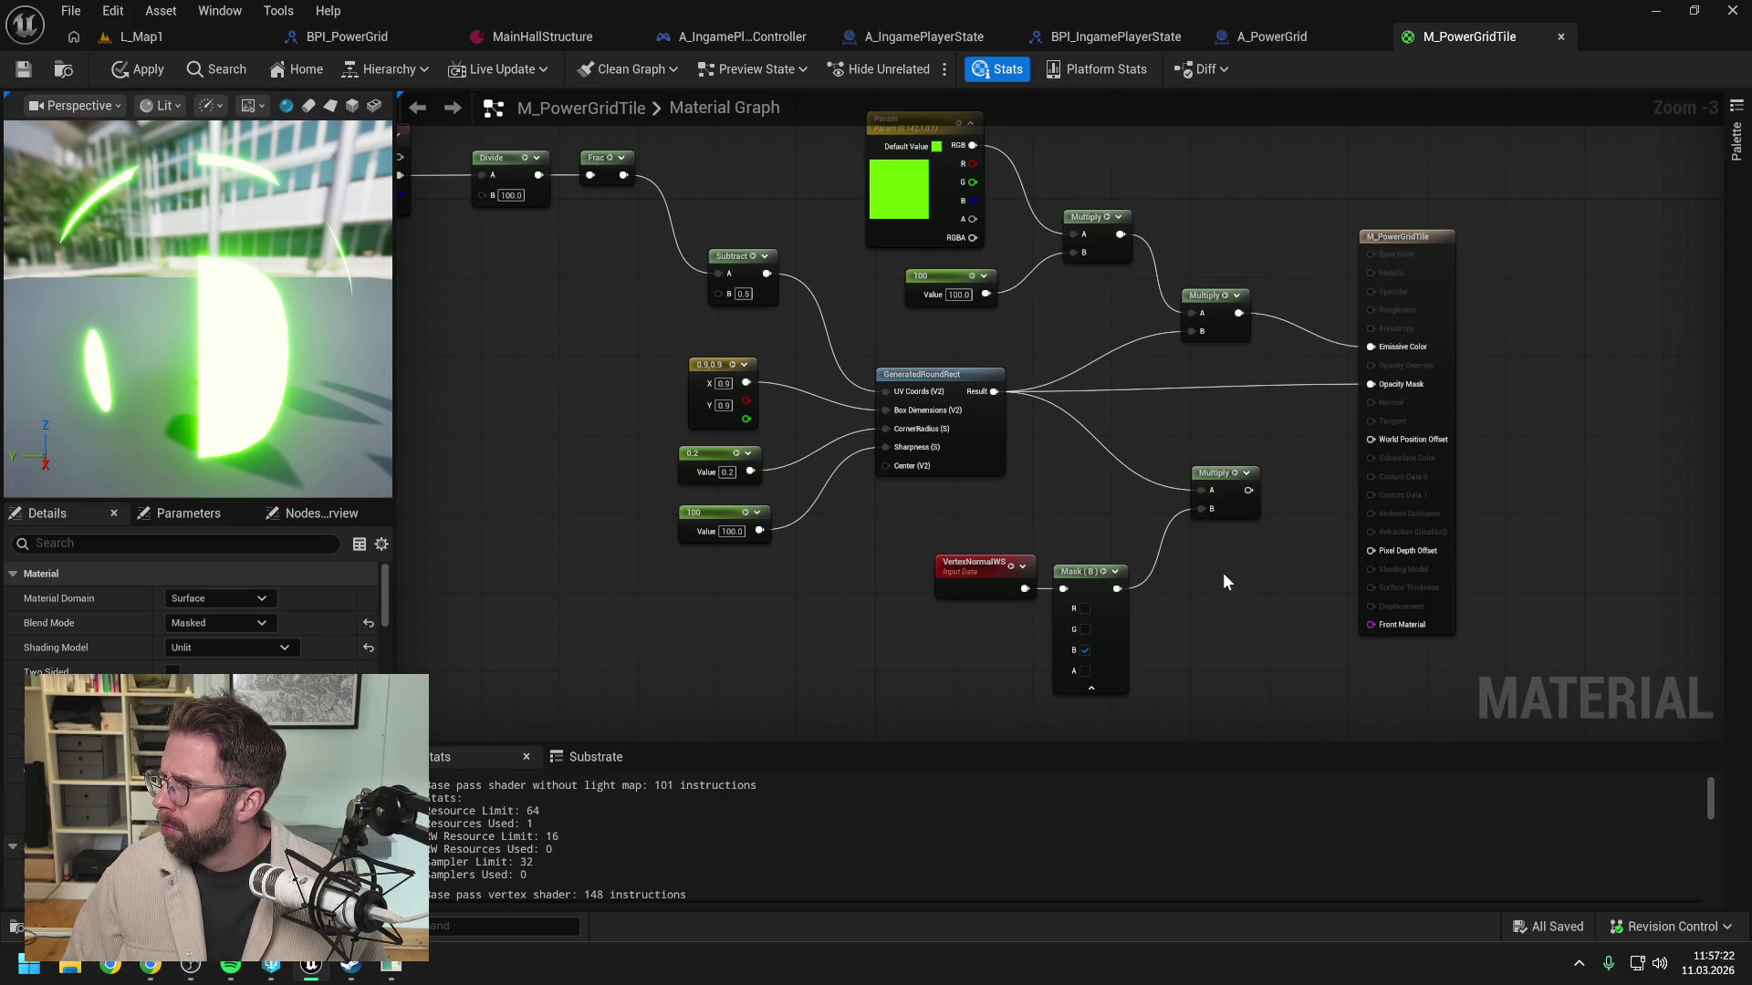
{"action": "left_click_drag", "start_coordinate": [1223, 581], "coordinate": [1166, 577]}
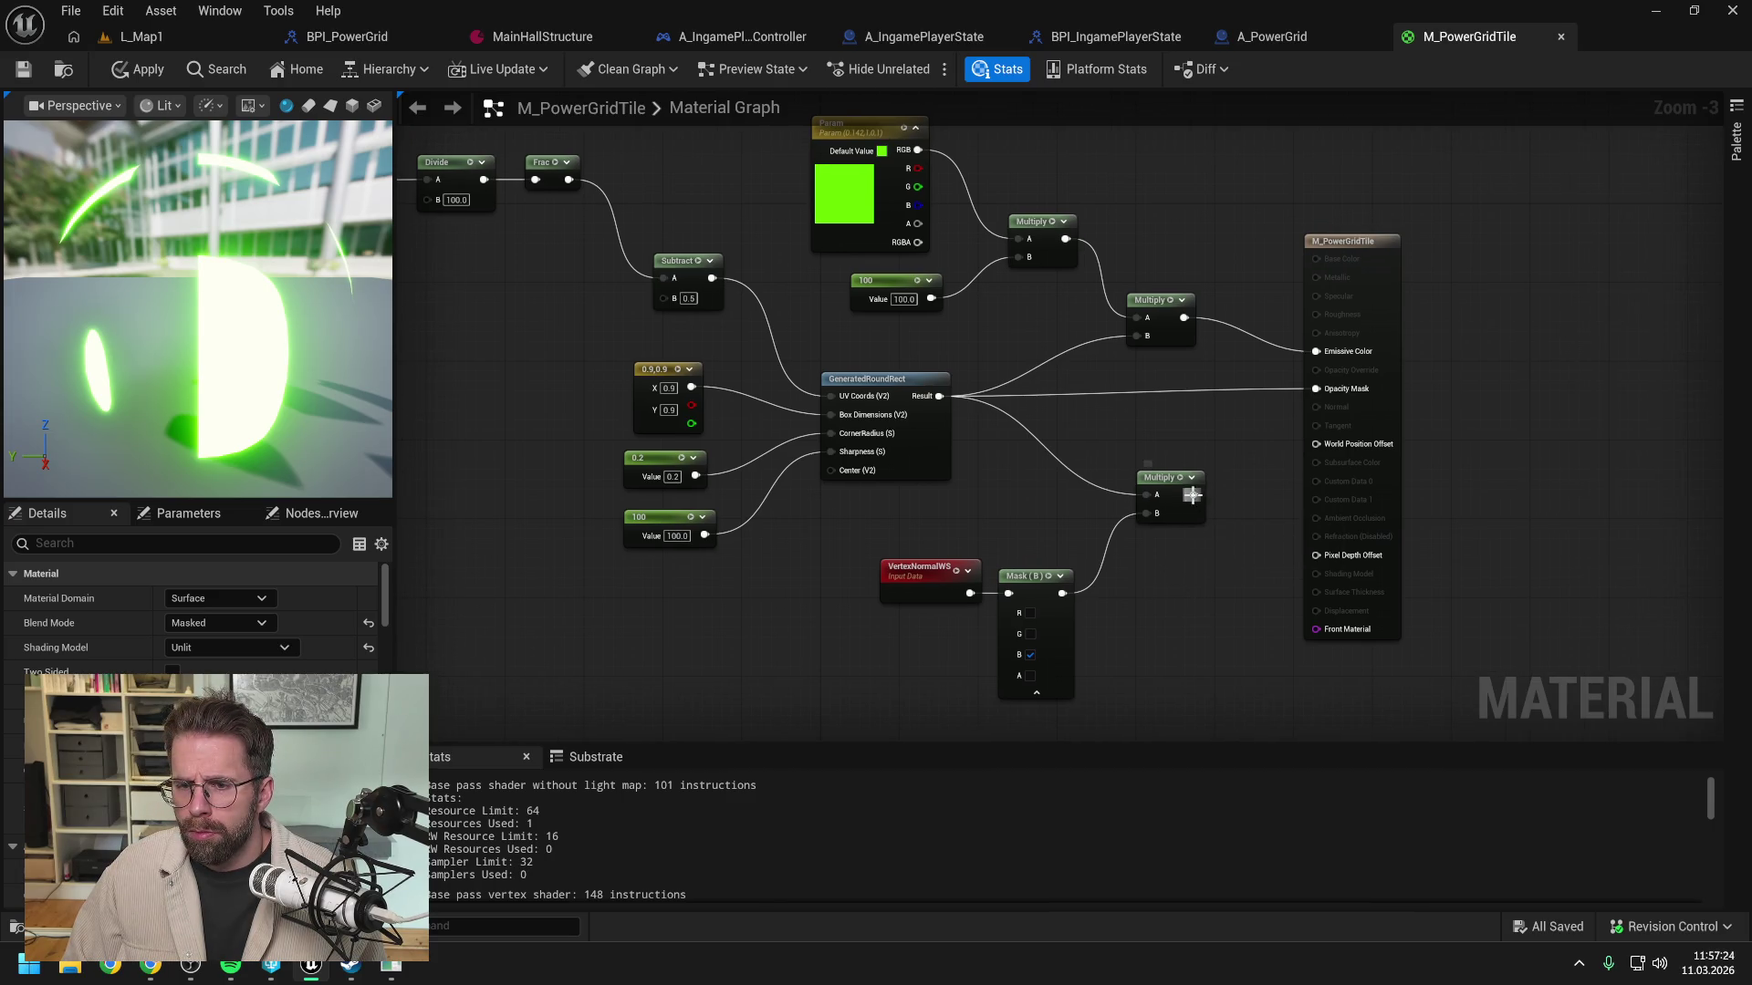
{"action": "left_click_drag", "start_coordinate": [1194, 495], "coordinate": [1321, 390]}
Step: Apply the M_PowerGridTile material changes
{"action": "scroll", "coordinate": [1186, 400], "scroll_direction": "down", "scroll_amount": 1}
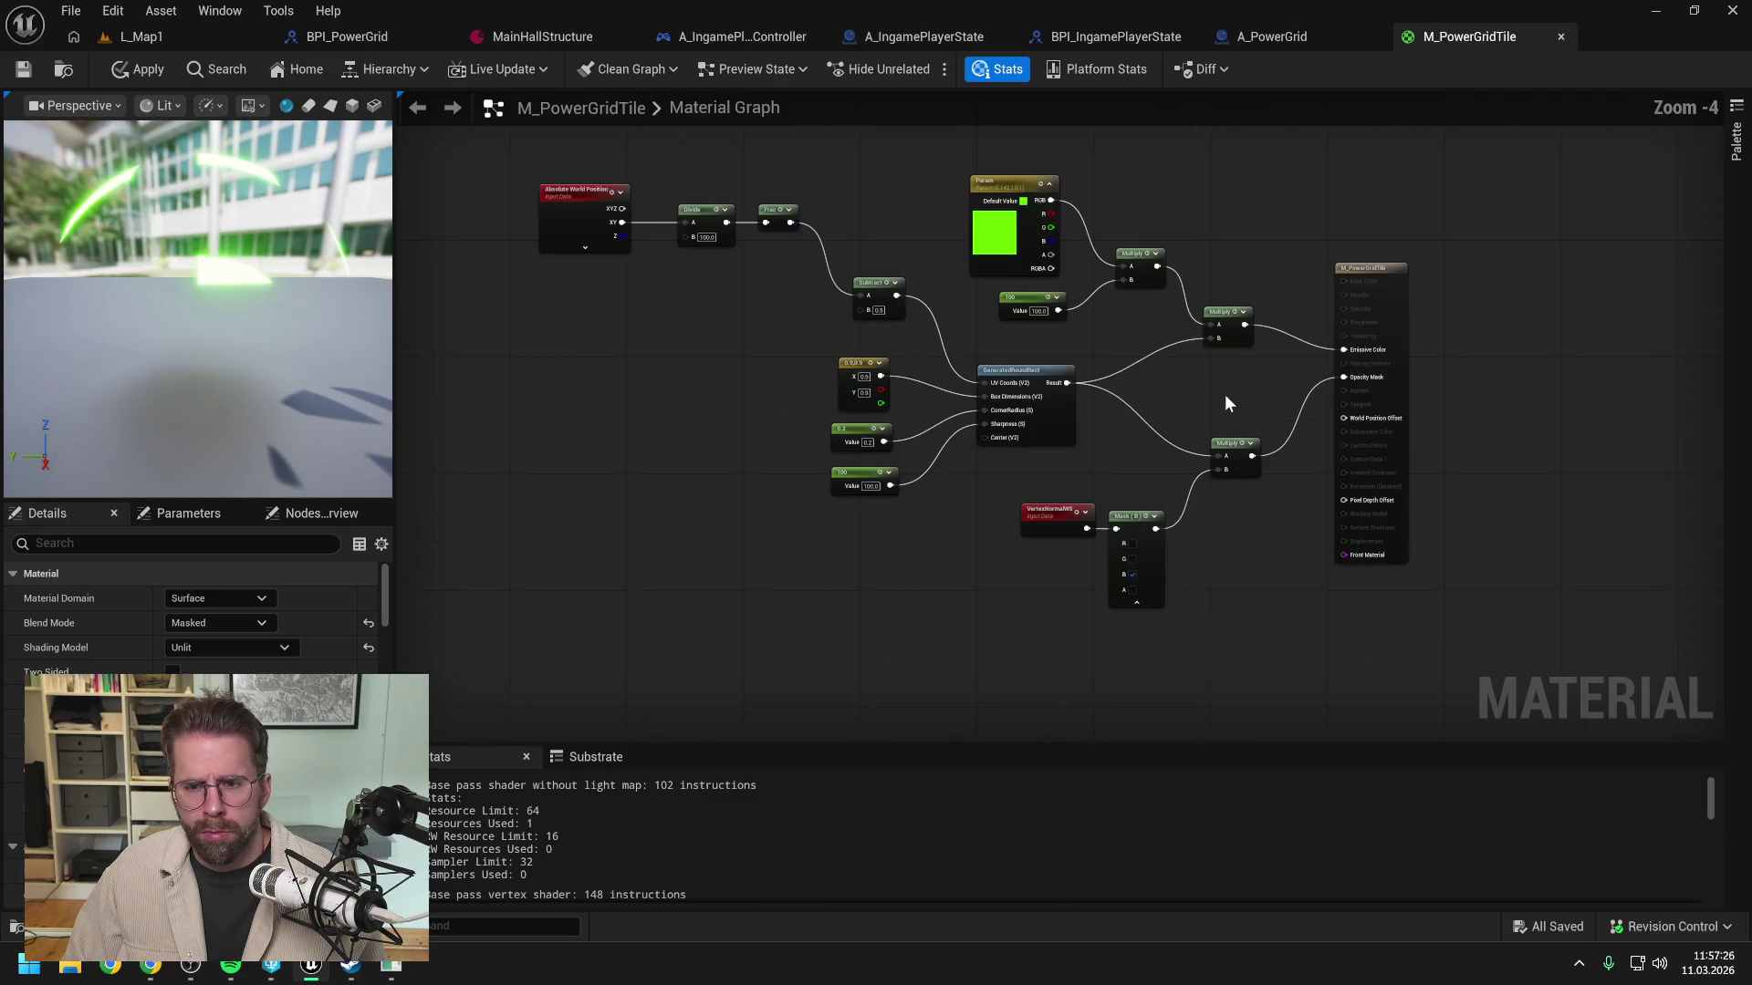
{"action": "left_click", "coordinate": [148, 70]}
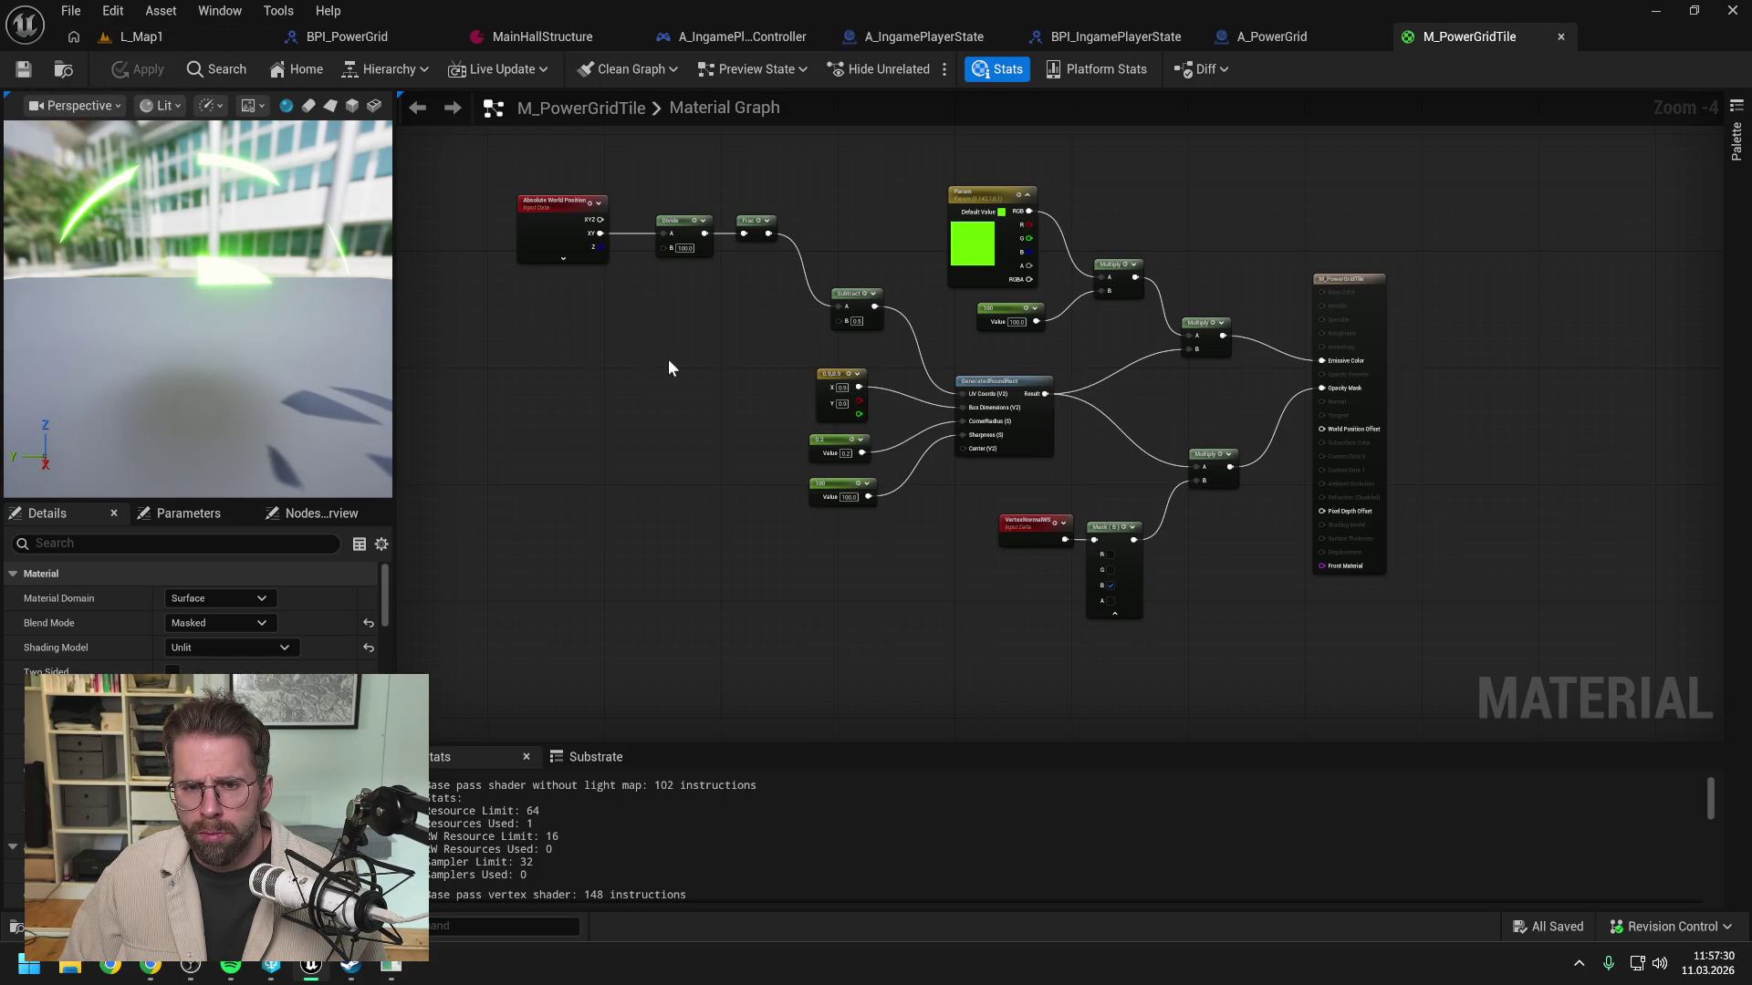
{"action": "scroll", "coordinate": [684, 348], "scroll_direction": "up", "scroll_amount": 1}
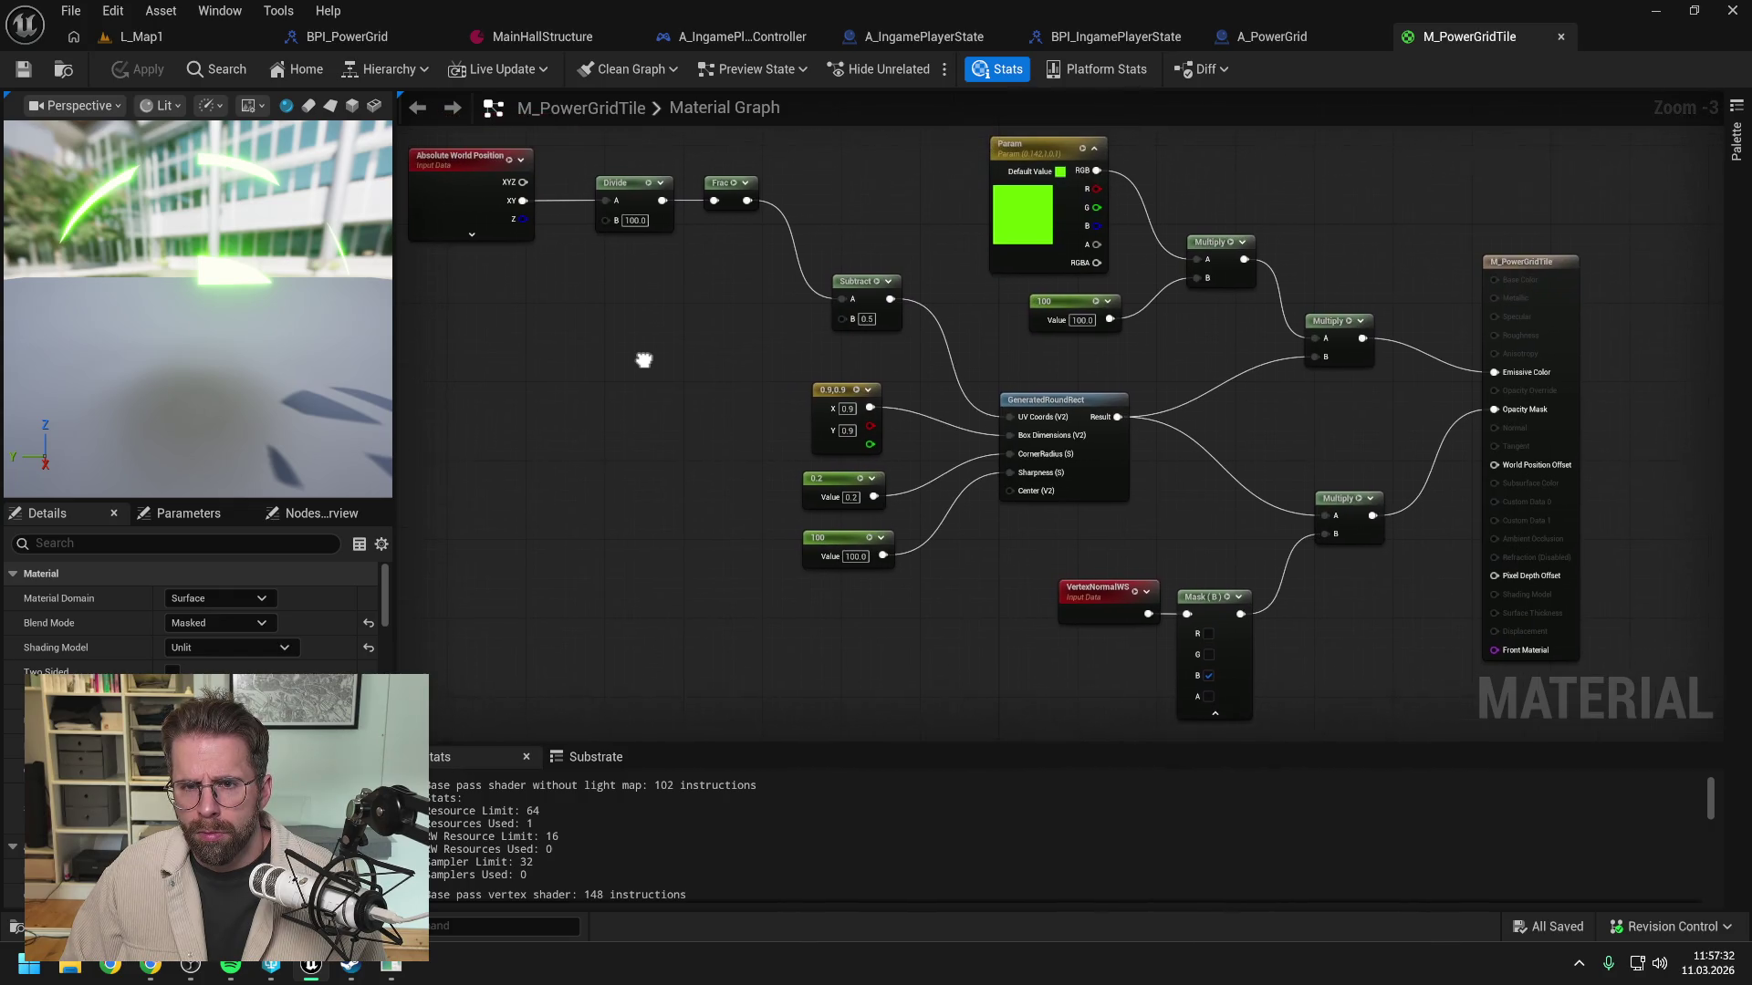
{"action": "left_click_drag", "start_coordinate": [656, 347], "coordinate": [639, 363]}
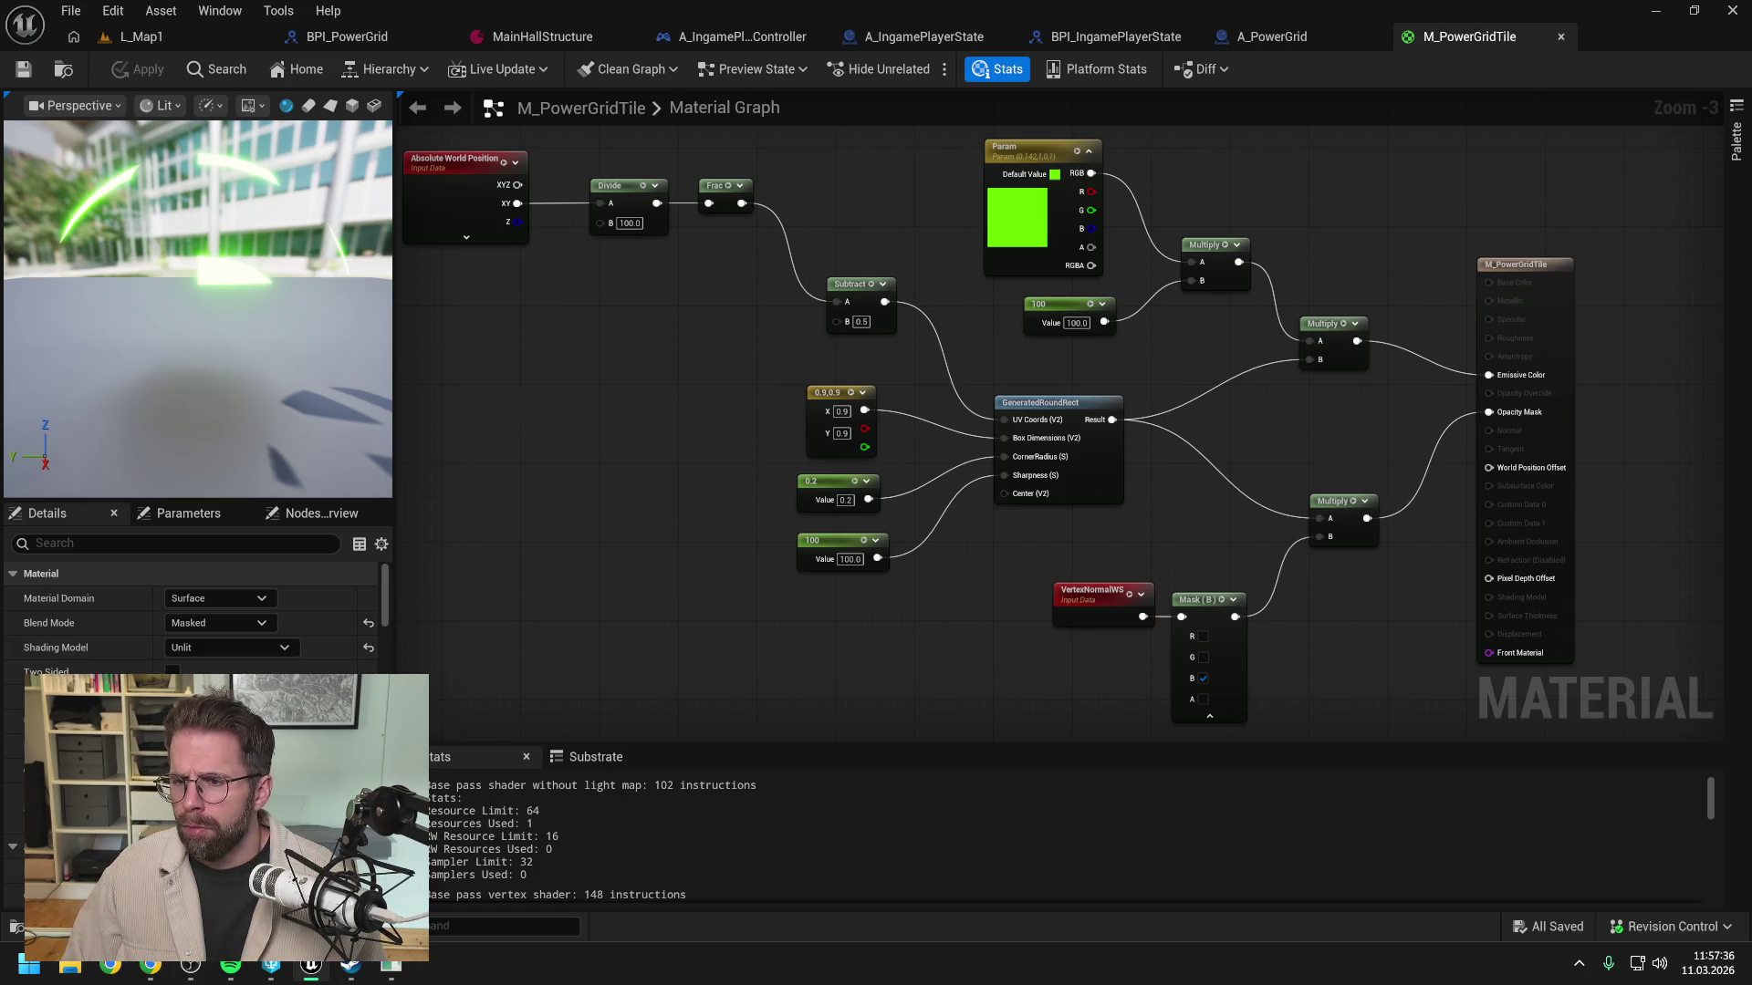
{"action": "key", "text": "alt+Tab"}
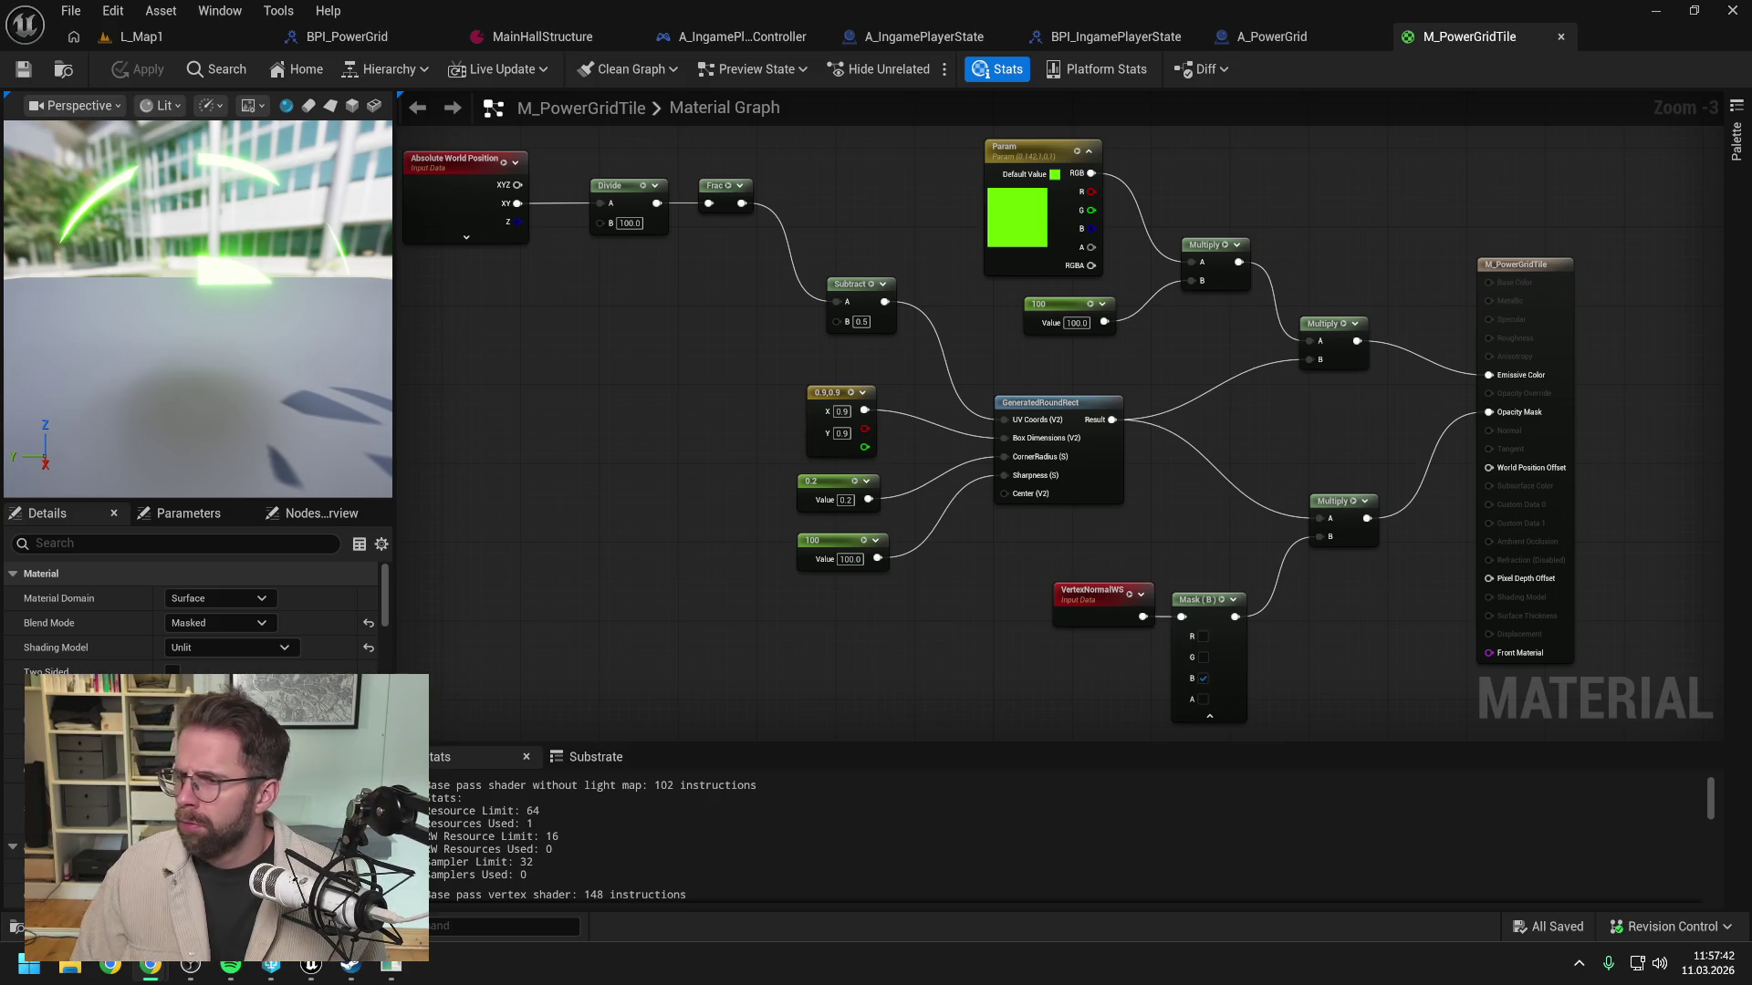
Step: Play L_Map1 in the editor, move around the tile grid, then stop with Esc
{"action": "left_click", "coordinate": [144, 36]}
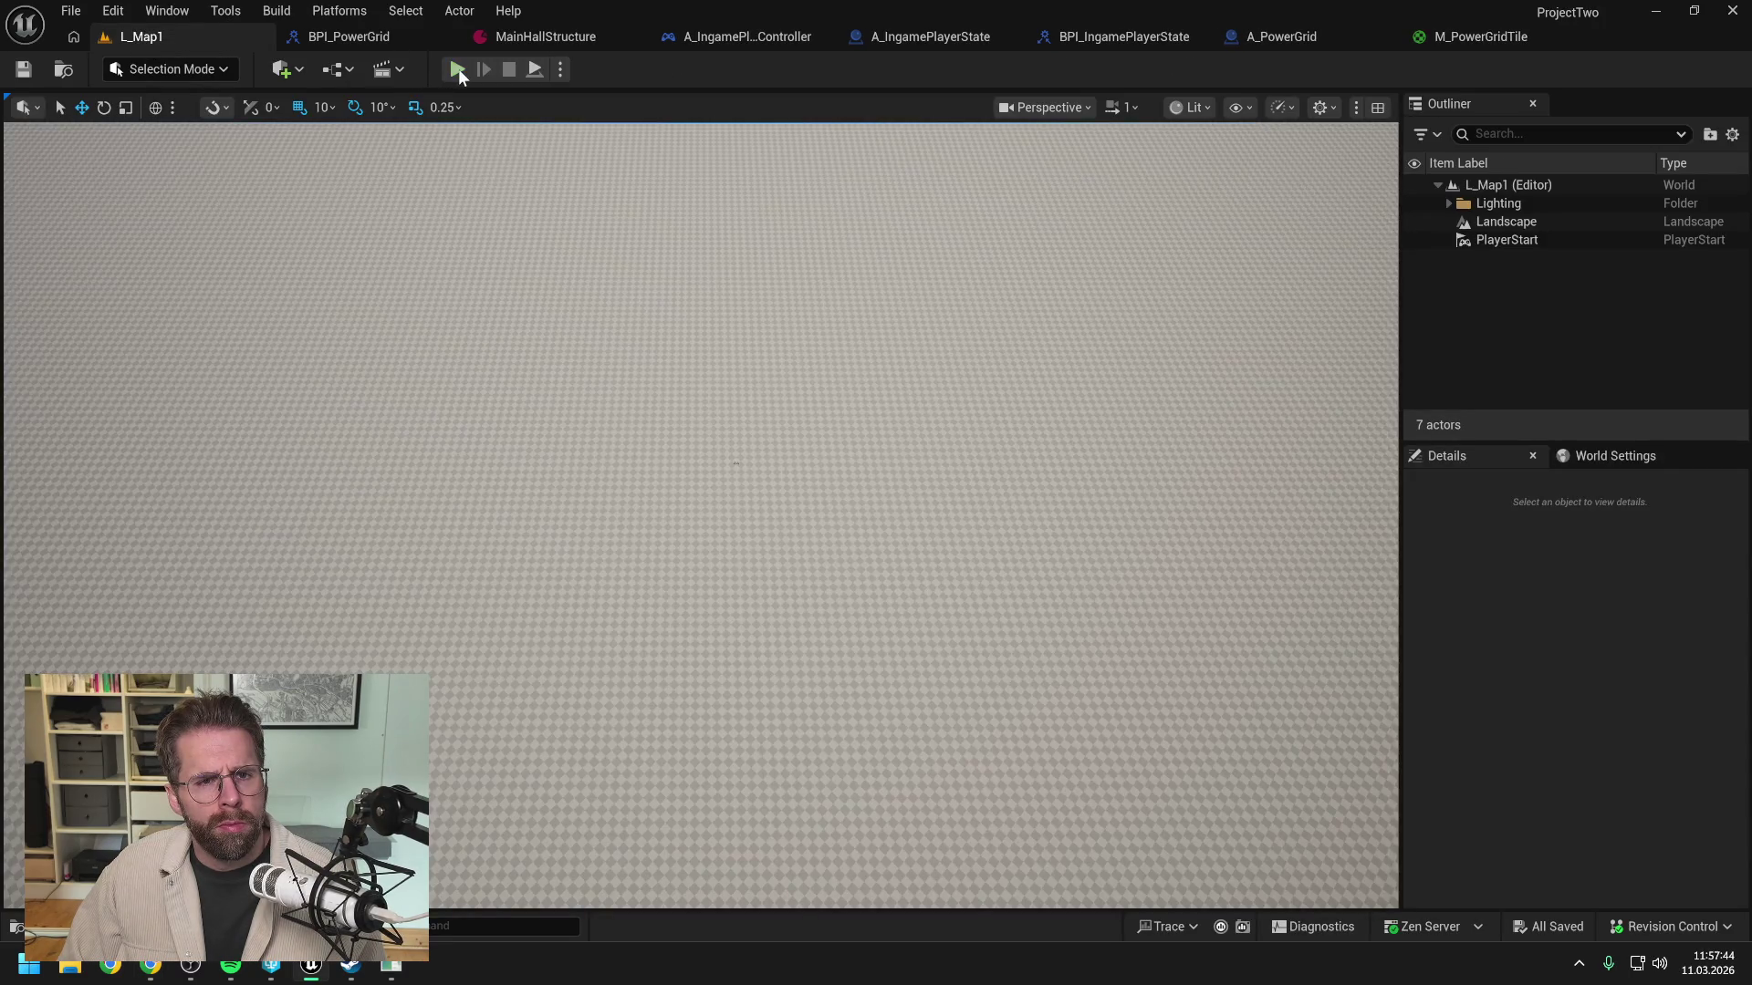
{"action": "key", "text": "alt+p"}
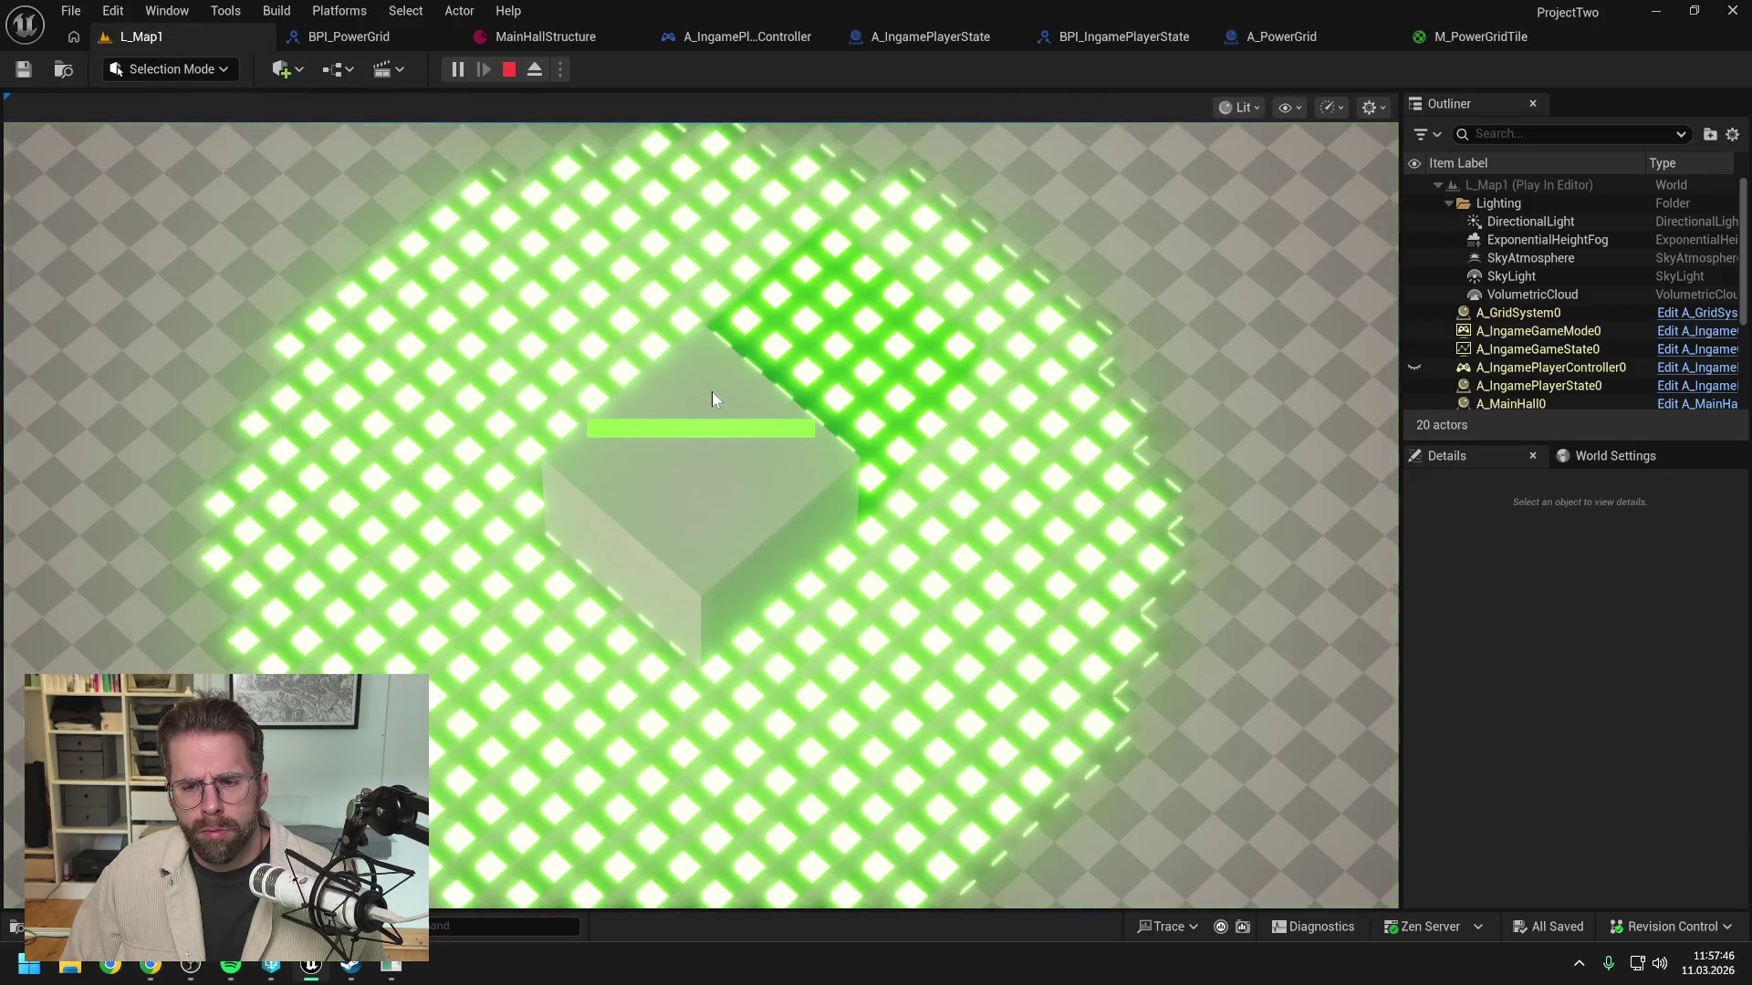
{"action": "key", "text": "s"}
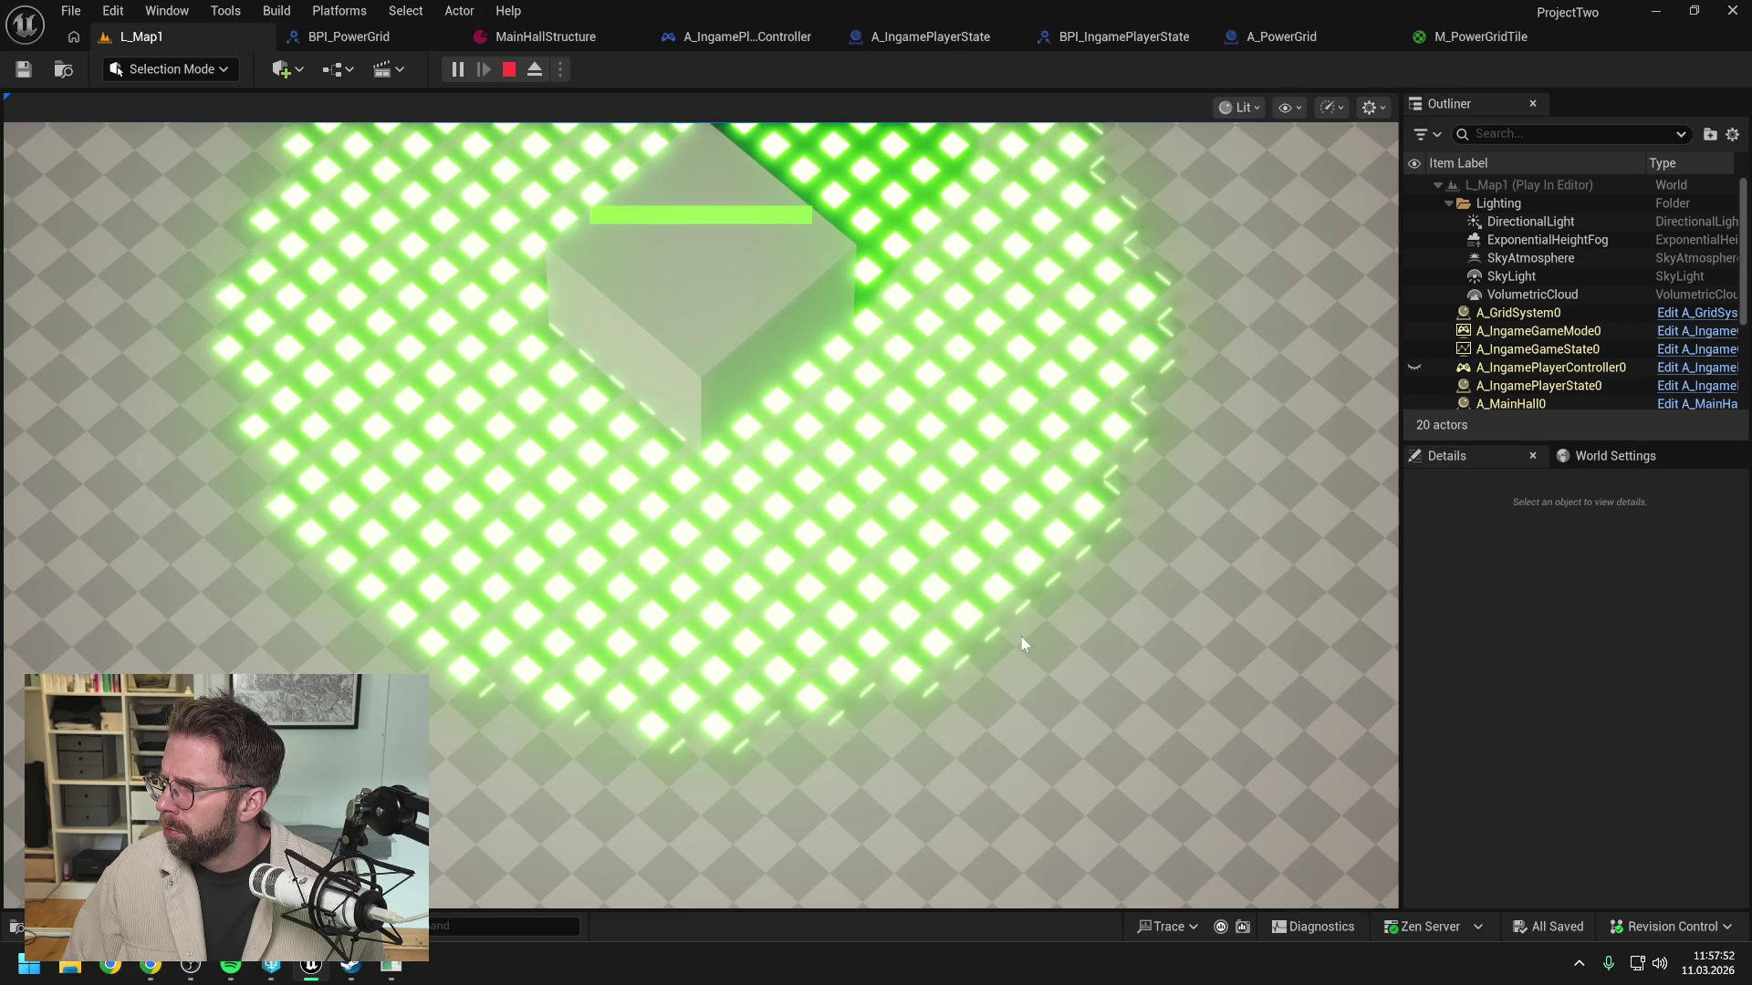
{"action": "key", "text": "w"}
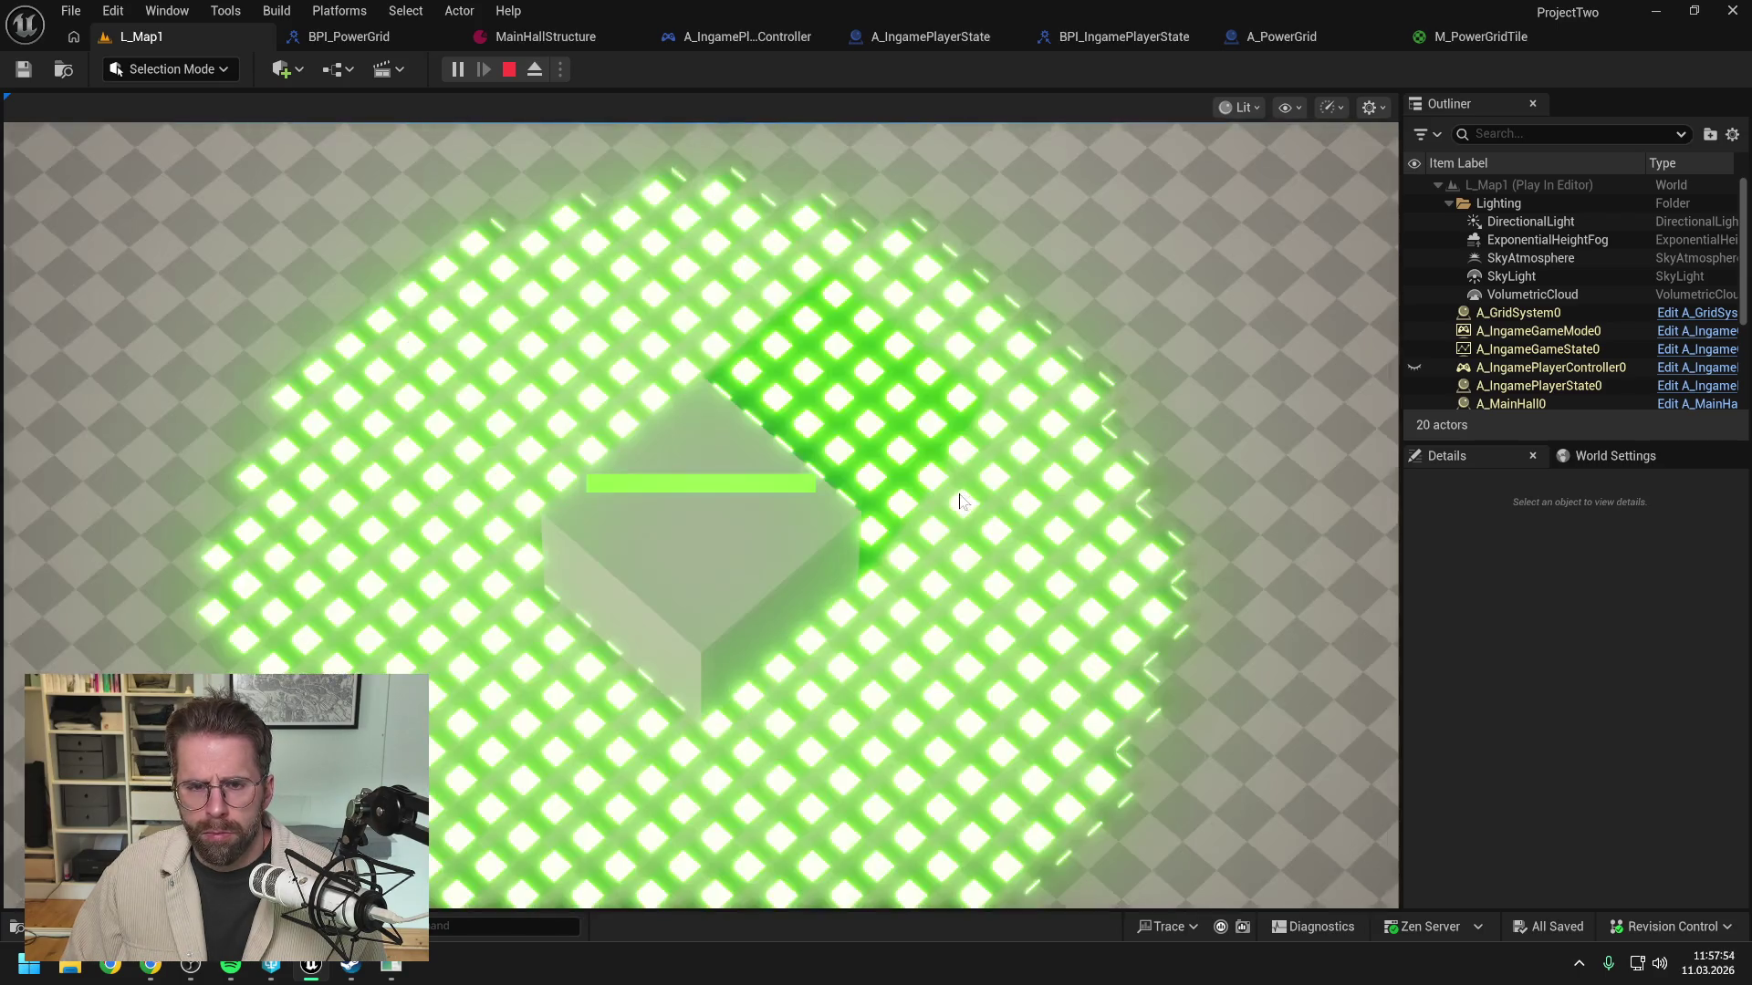
{"action": "key", "text": "s"}
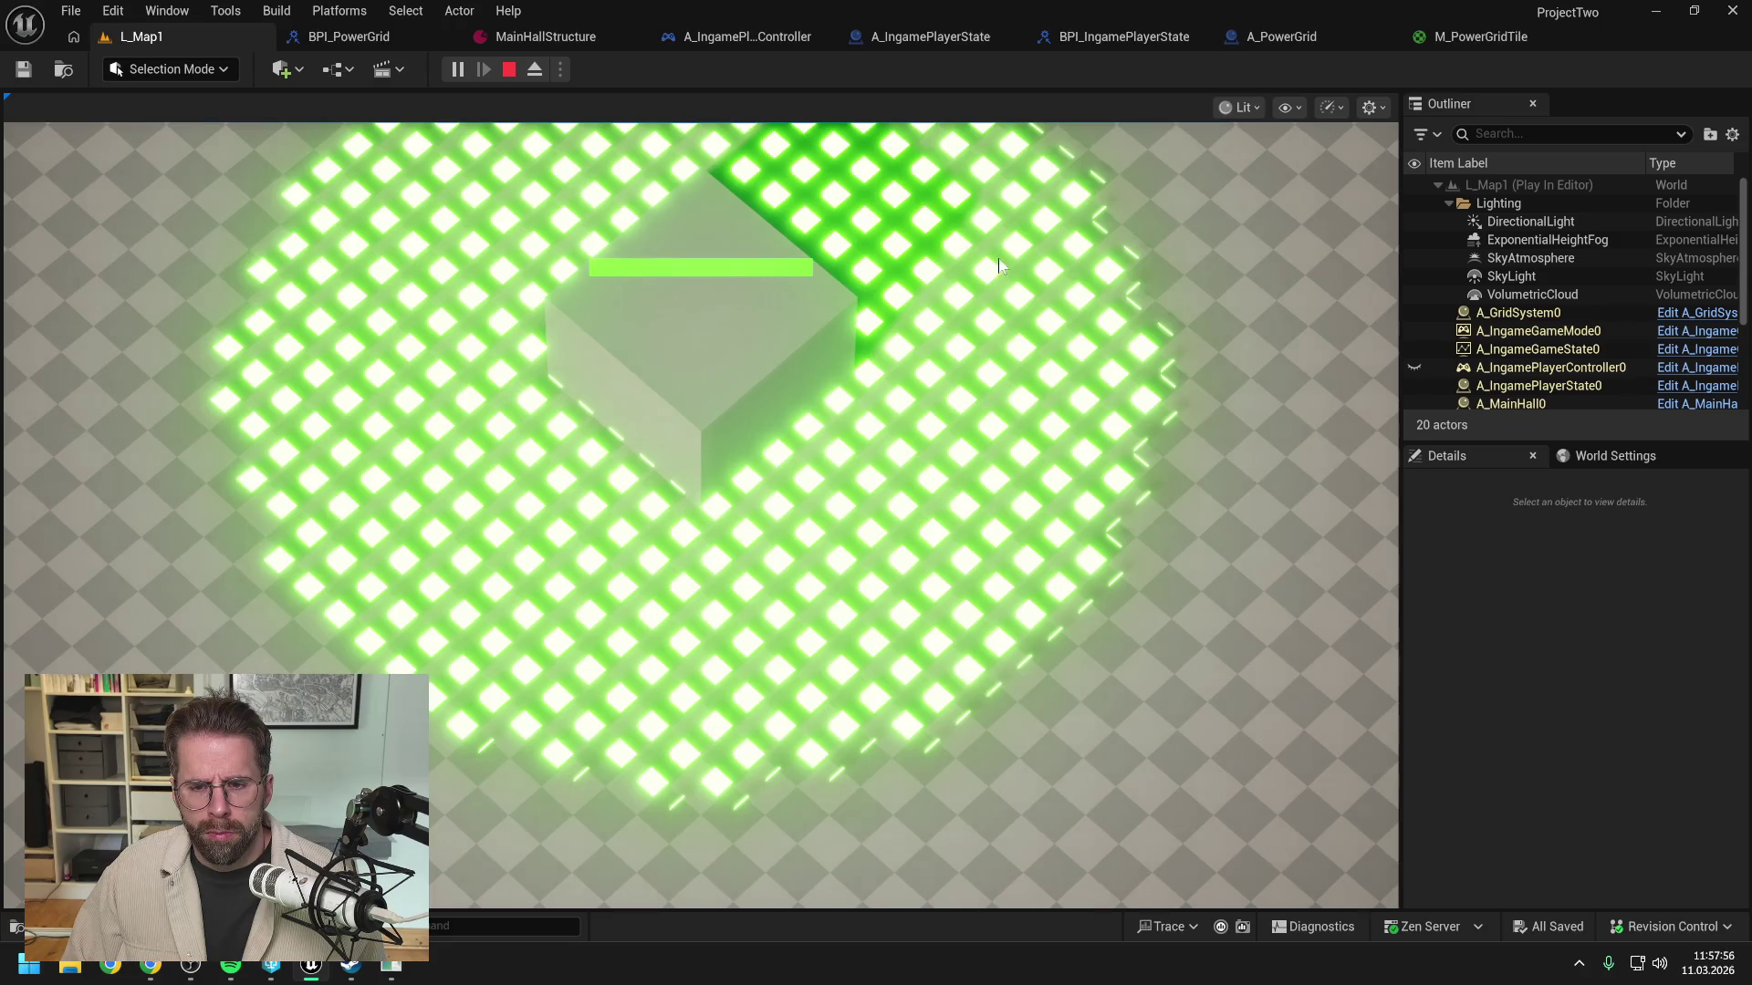
{"action": "key", "text": "w"}
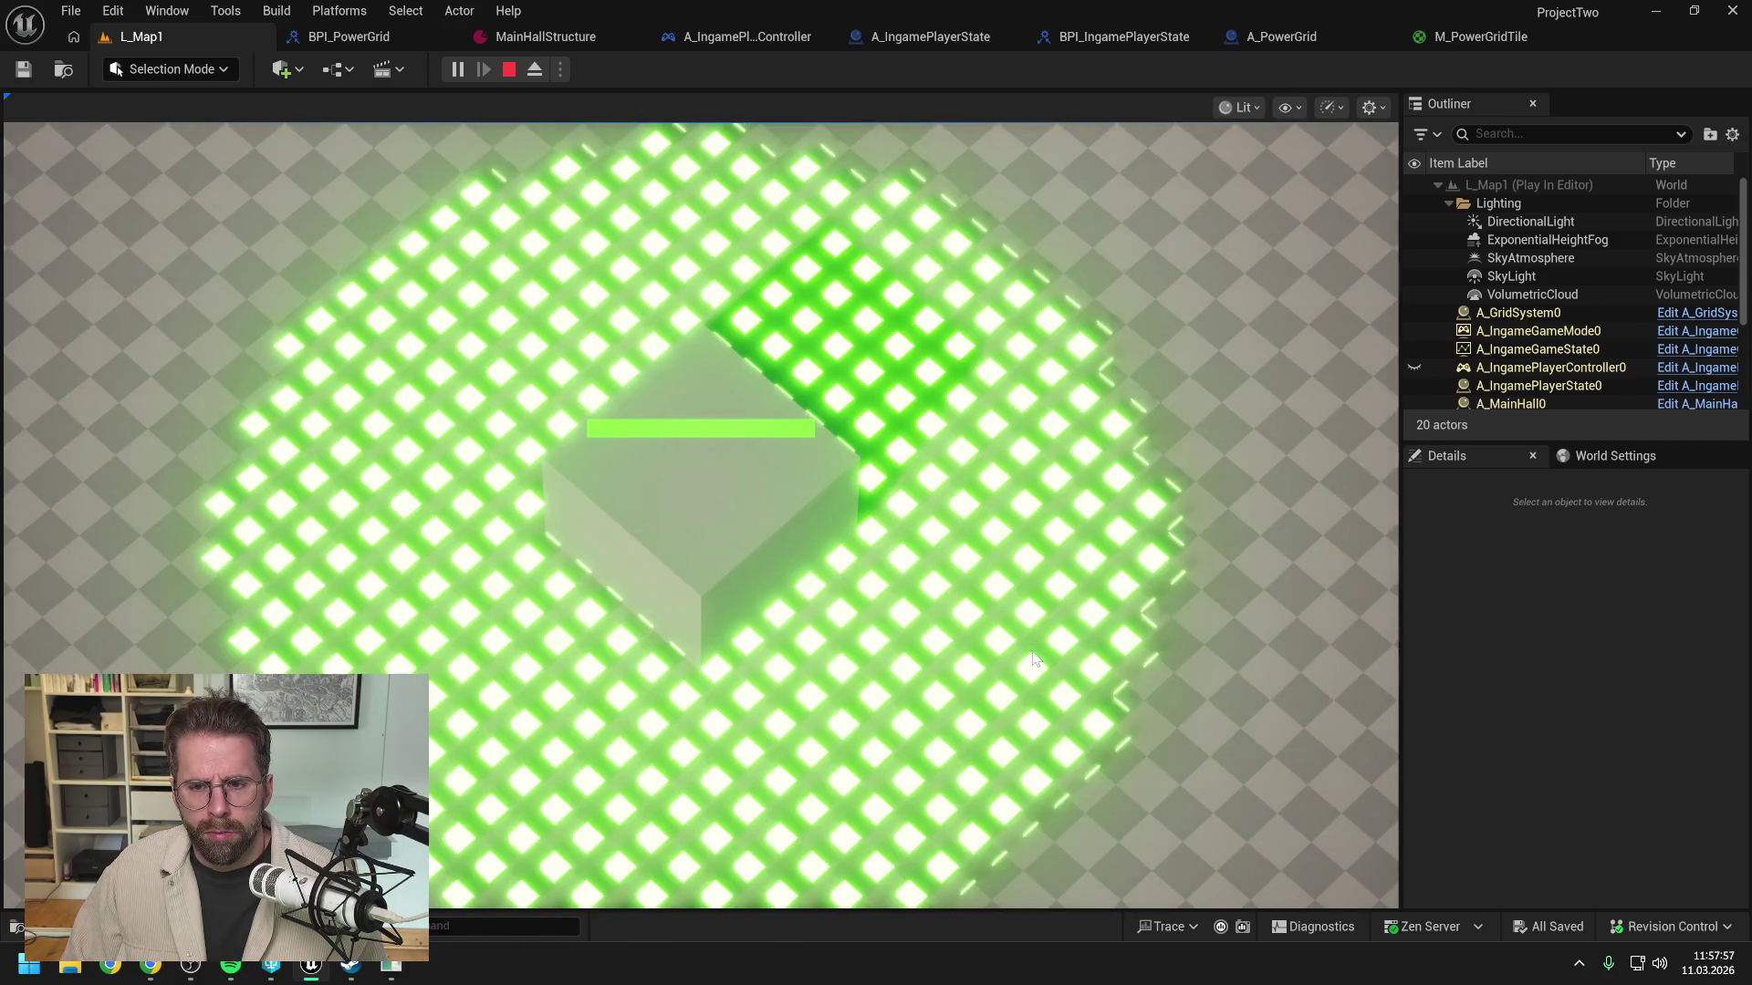
{"action": "key", "text": "s"}
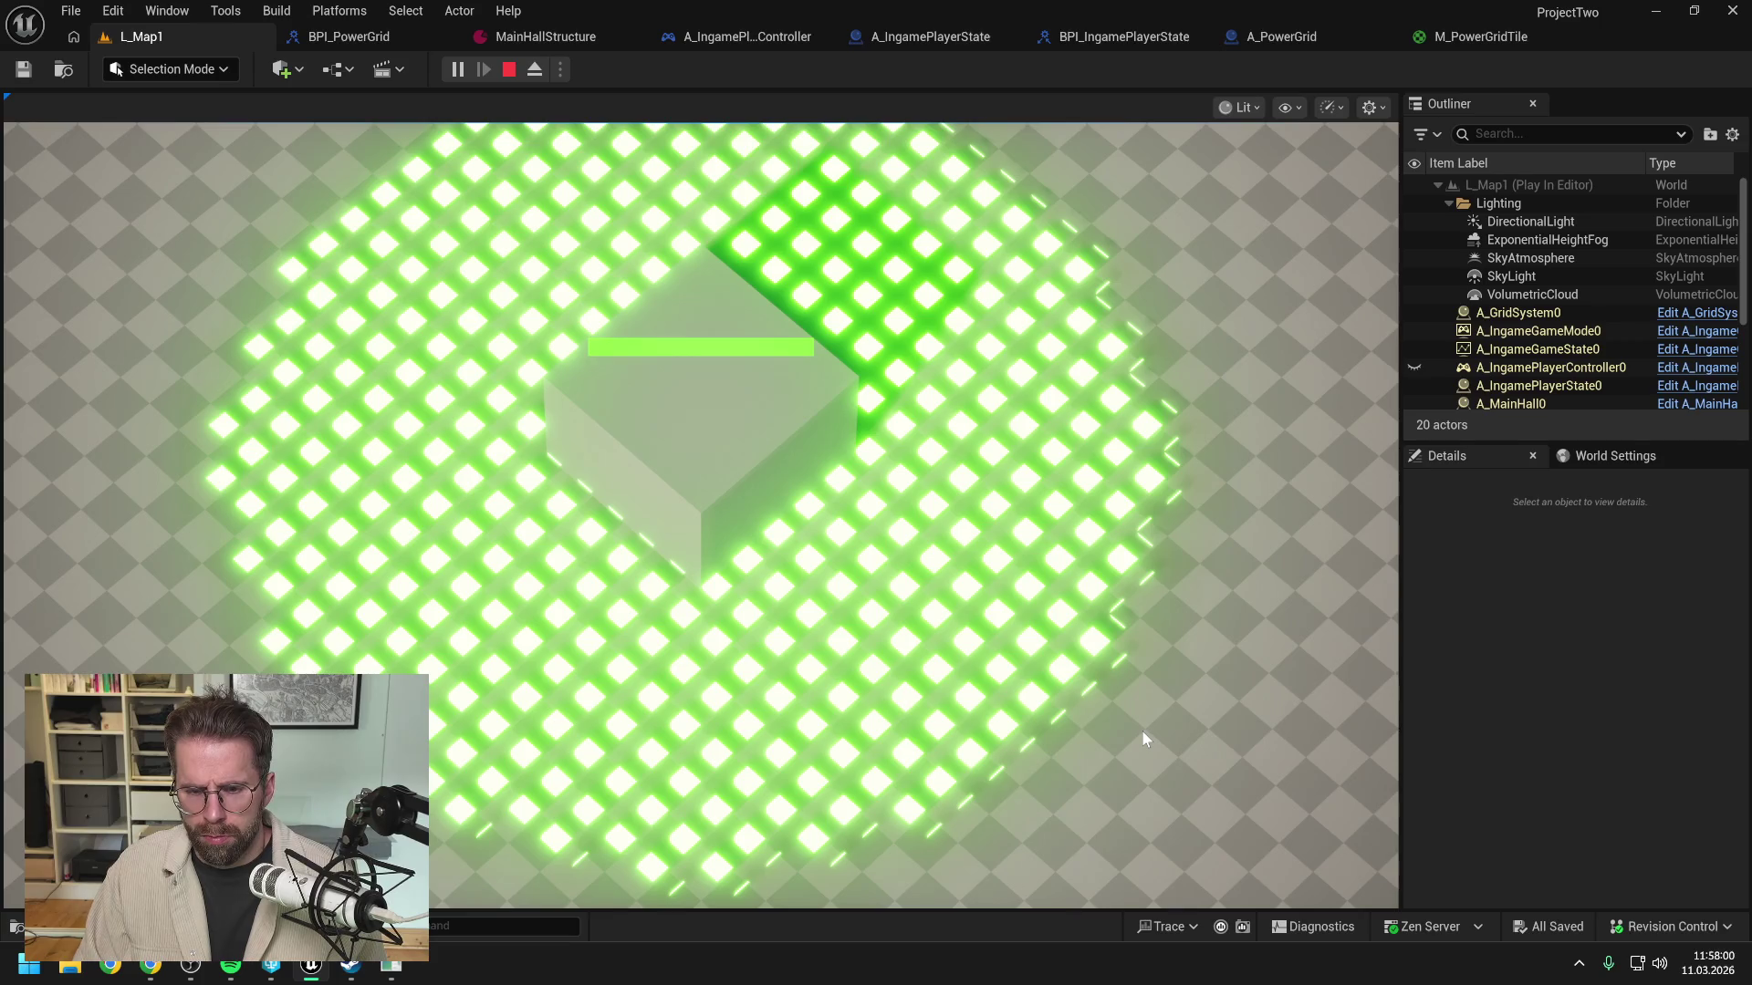
{"action": "key", "text": "d"}
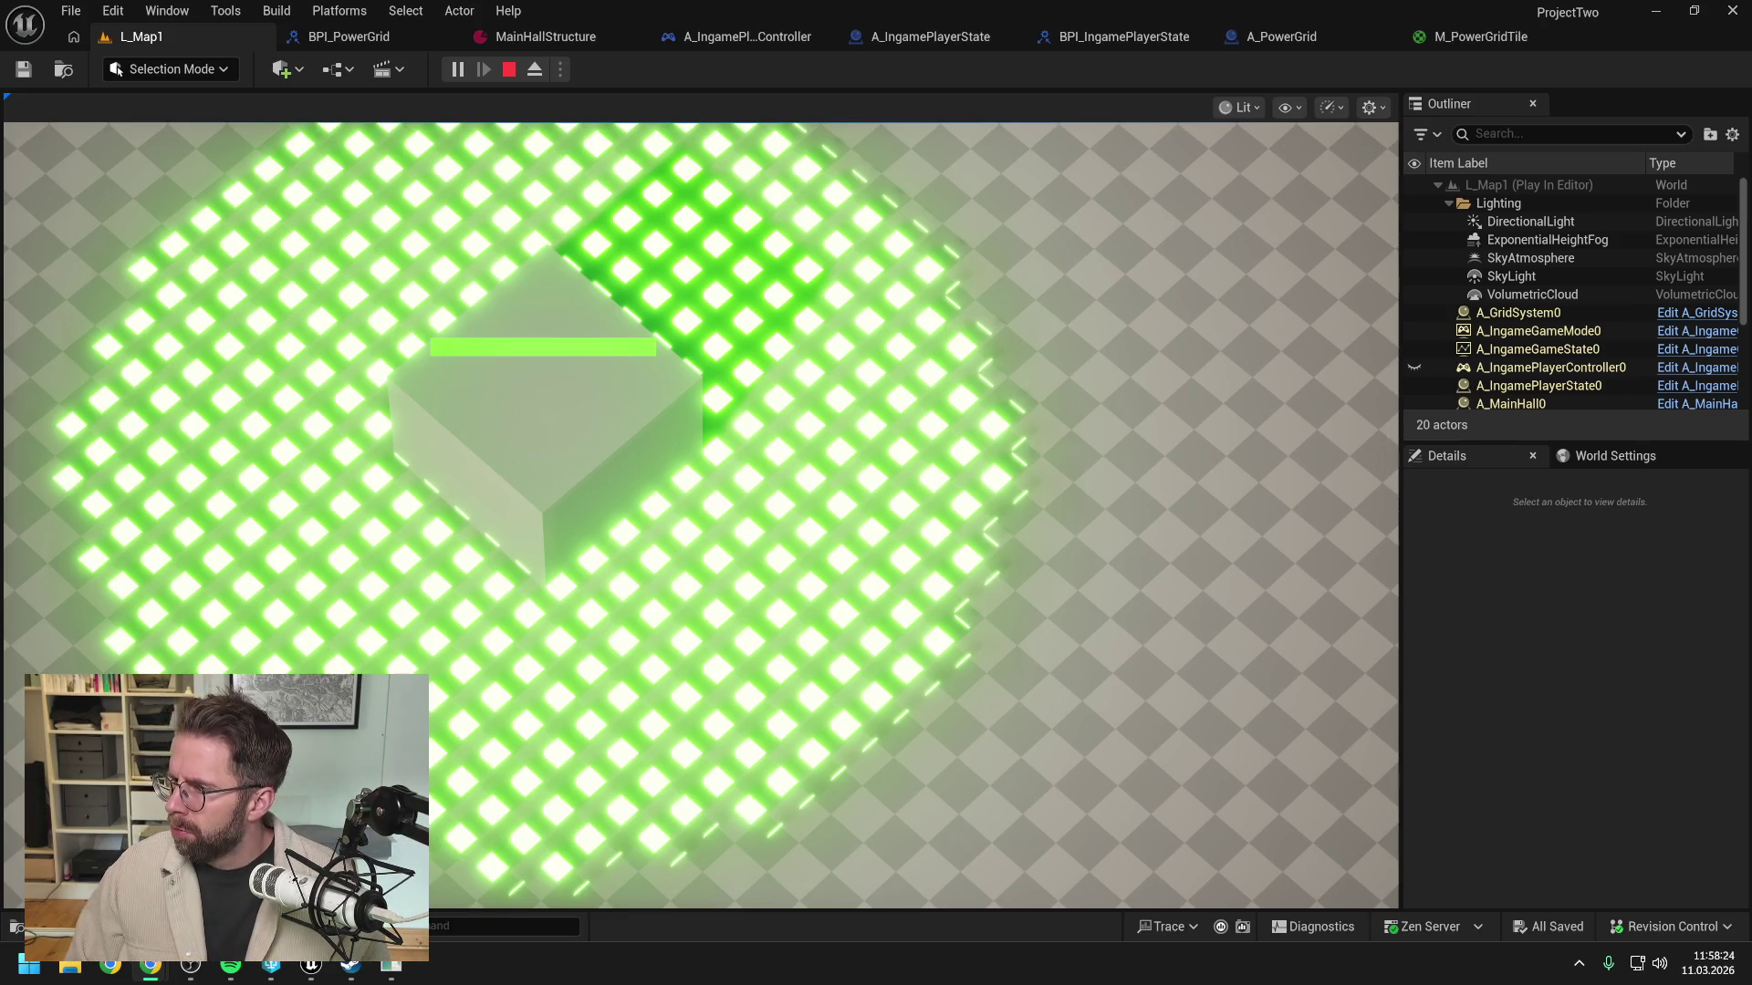
{"action": "scroll", "coordinate": [969, 682], "scroll_direction": "up", "scroll_amount": 2}
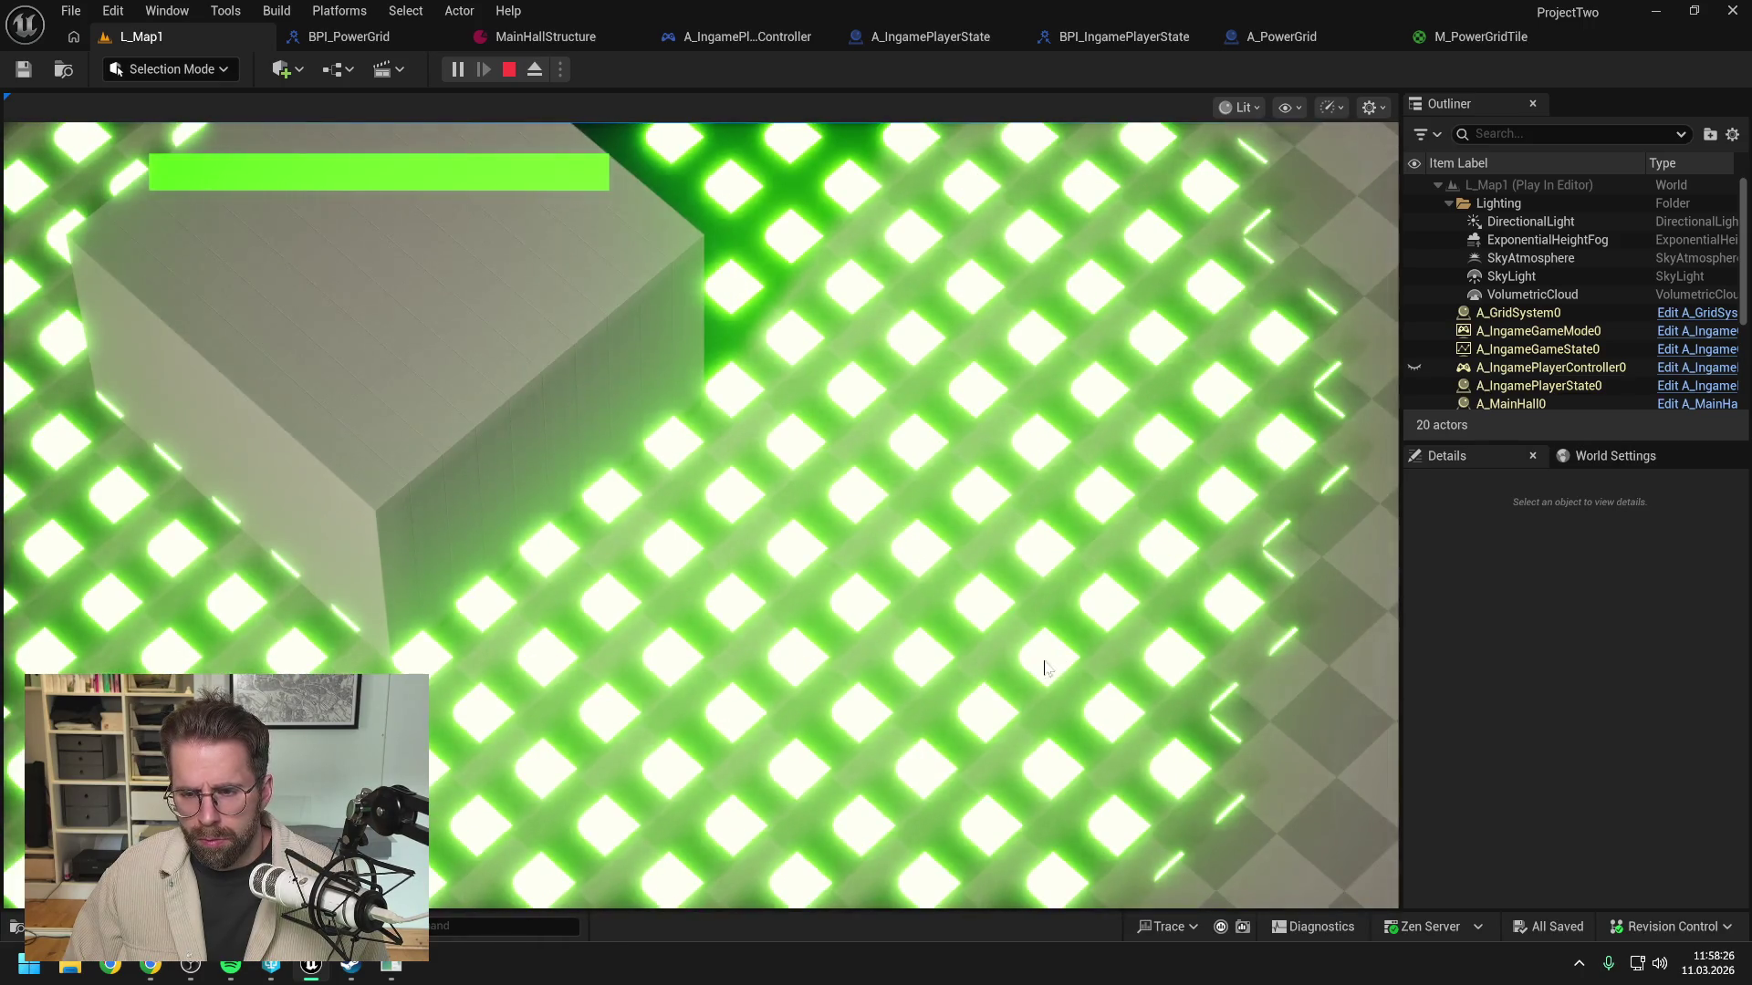
{"action": "scroll", "coordinate": [1049, 669], "scroll_direction": "up", "scroll_amount": 1}
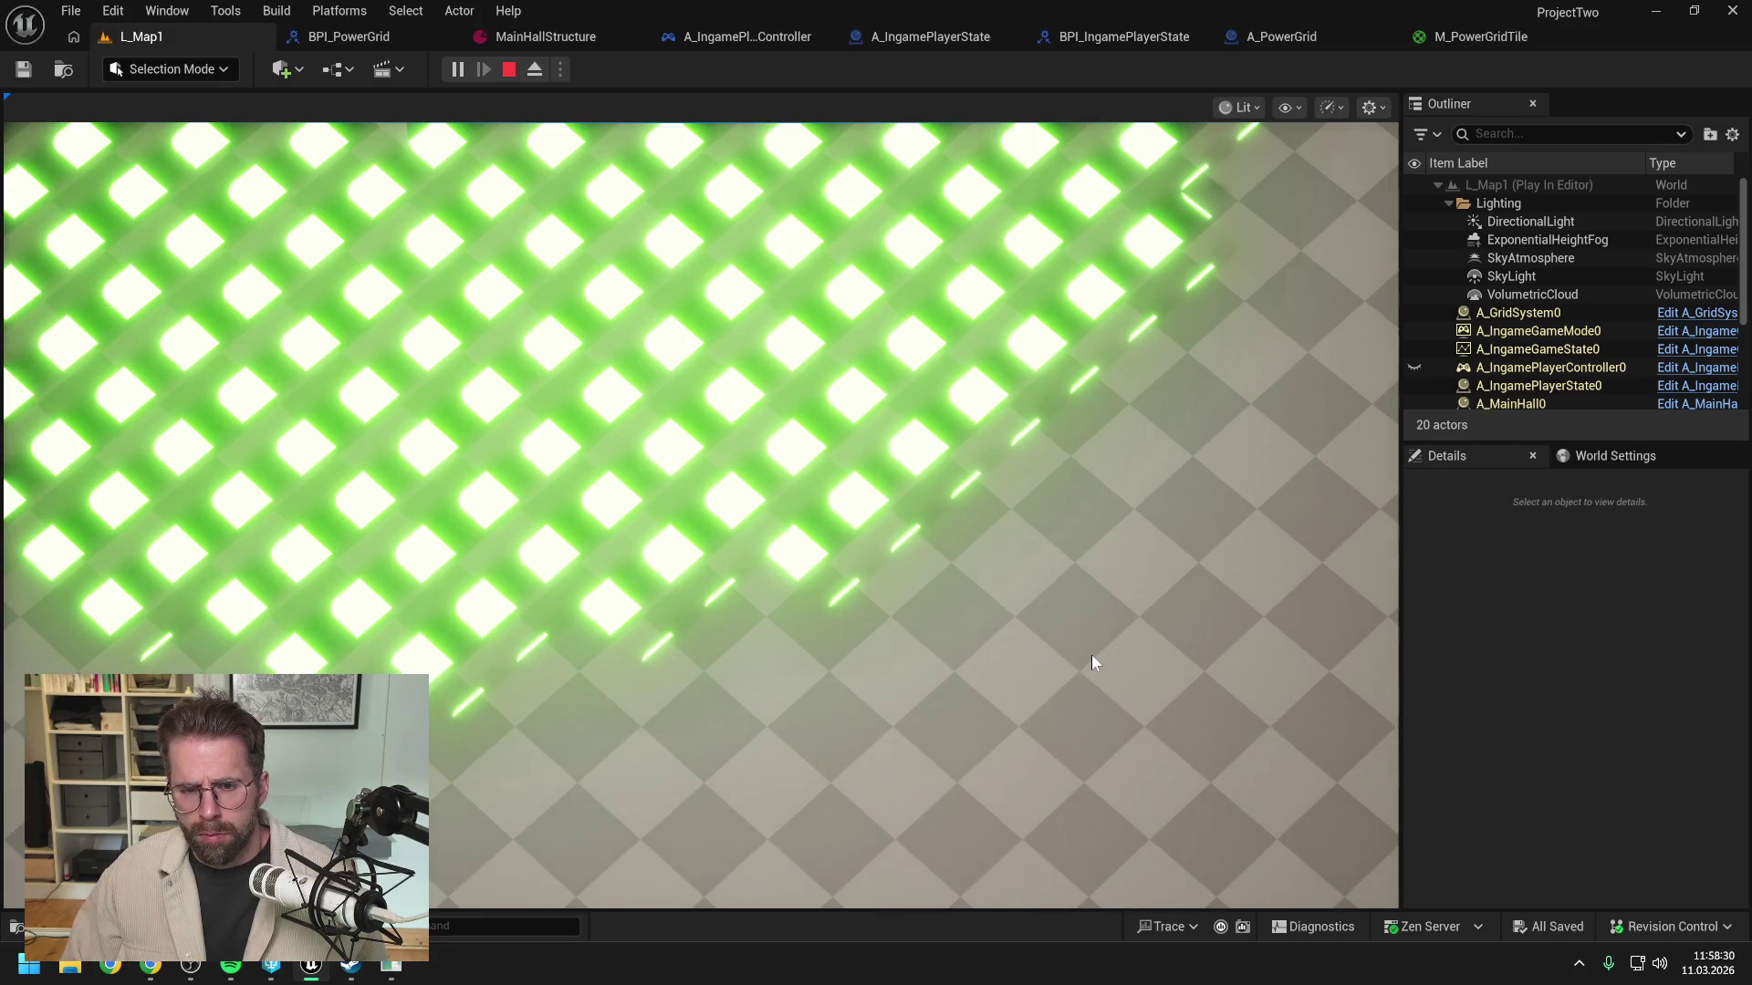
{"action": "key", "text": "Escape"}
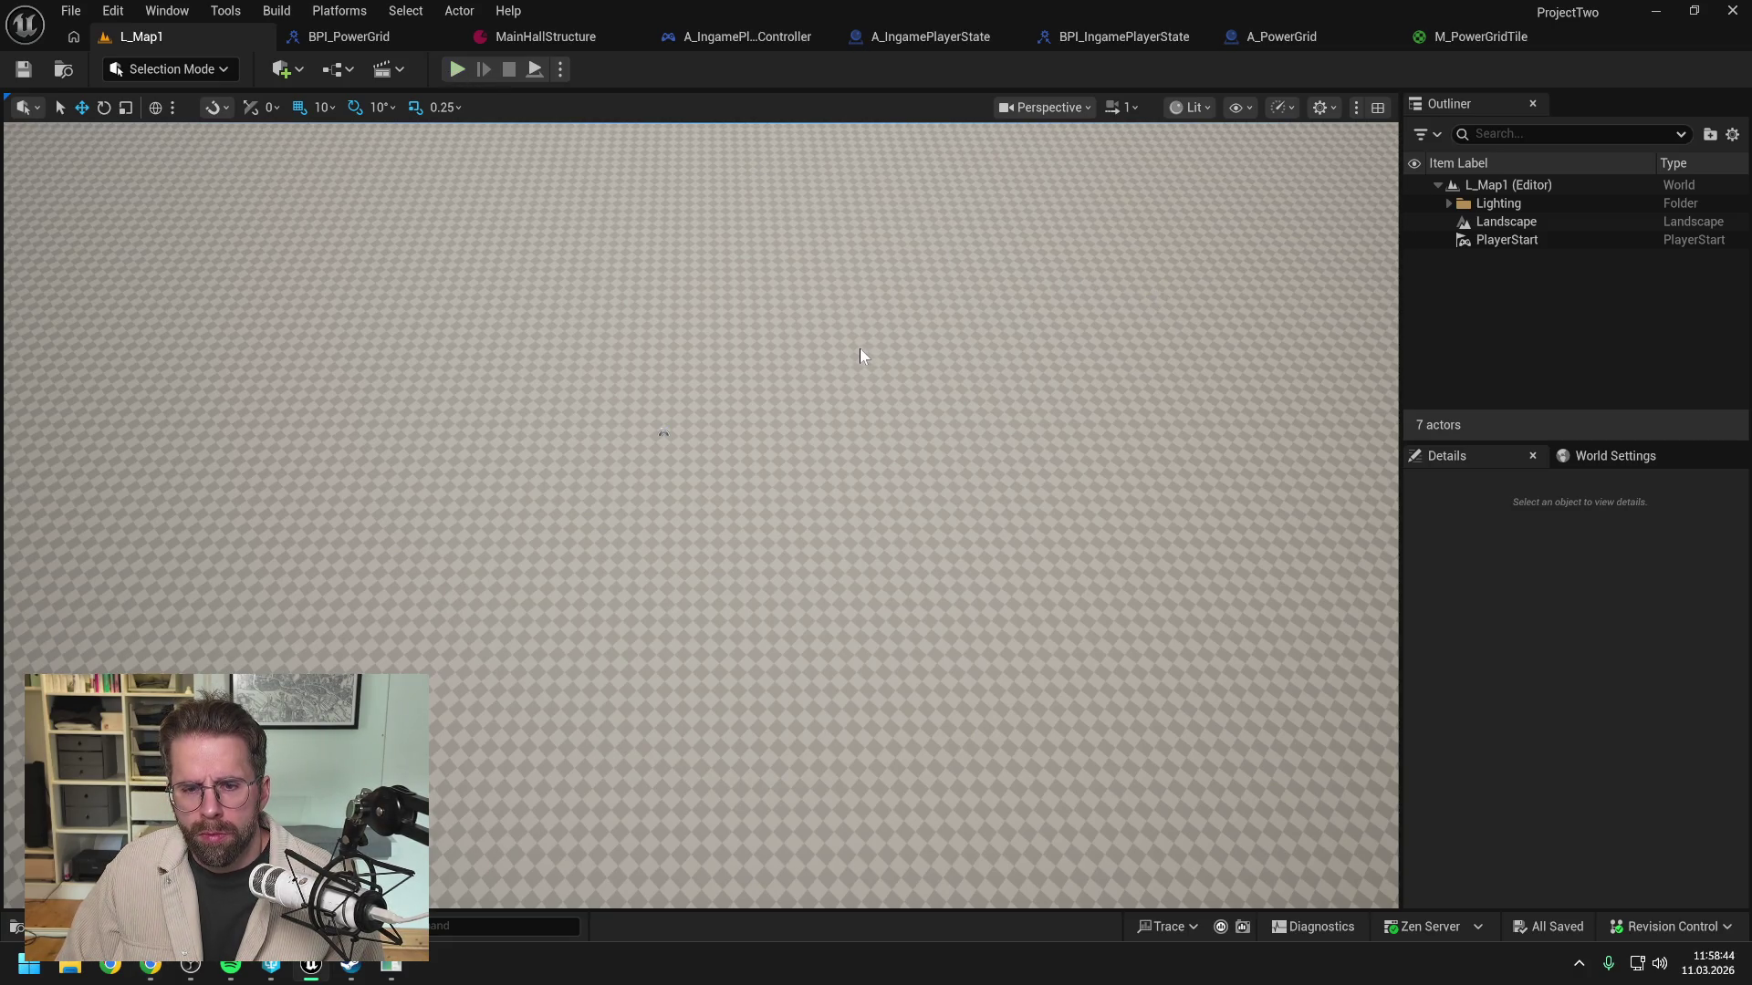
Step: Run and stop another Play In Editor test, then bring up the M_PowerGridTile graph
{"action": "key", "text": "alt+p"}
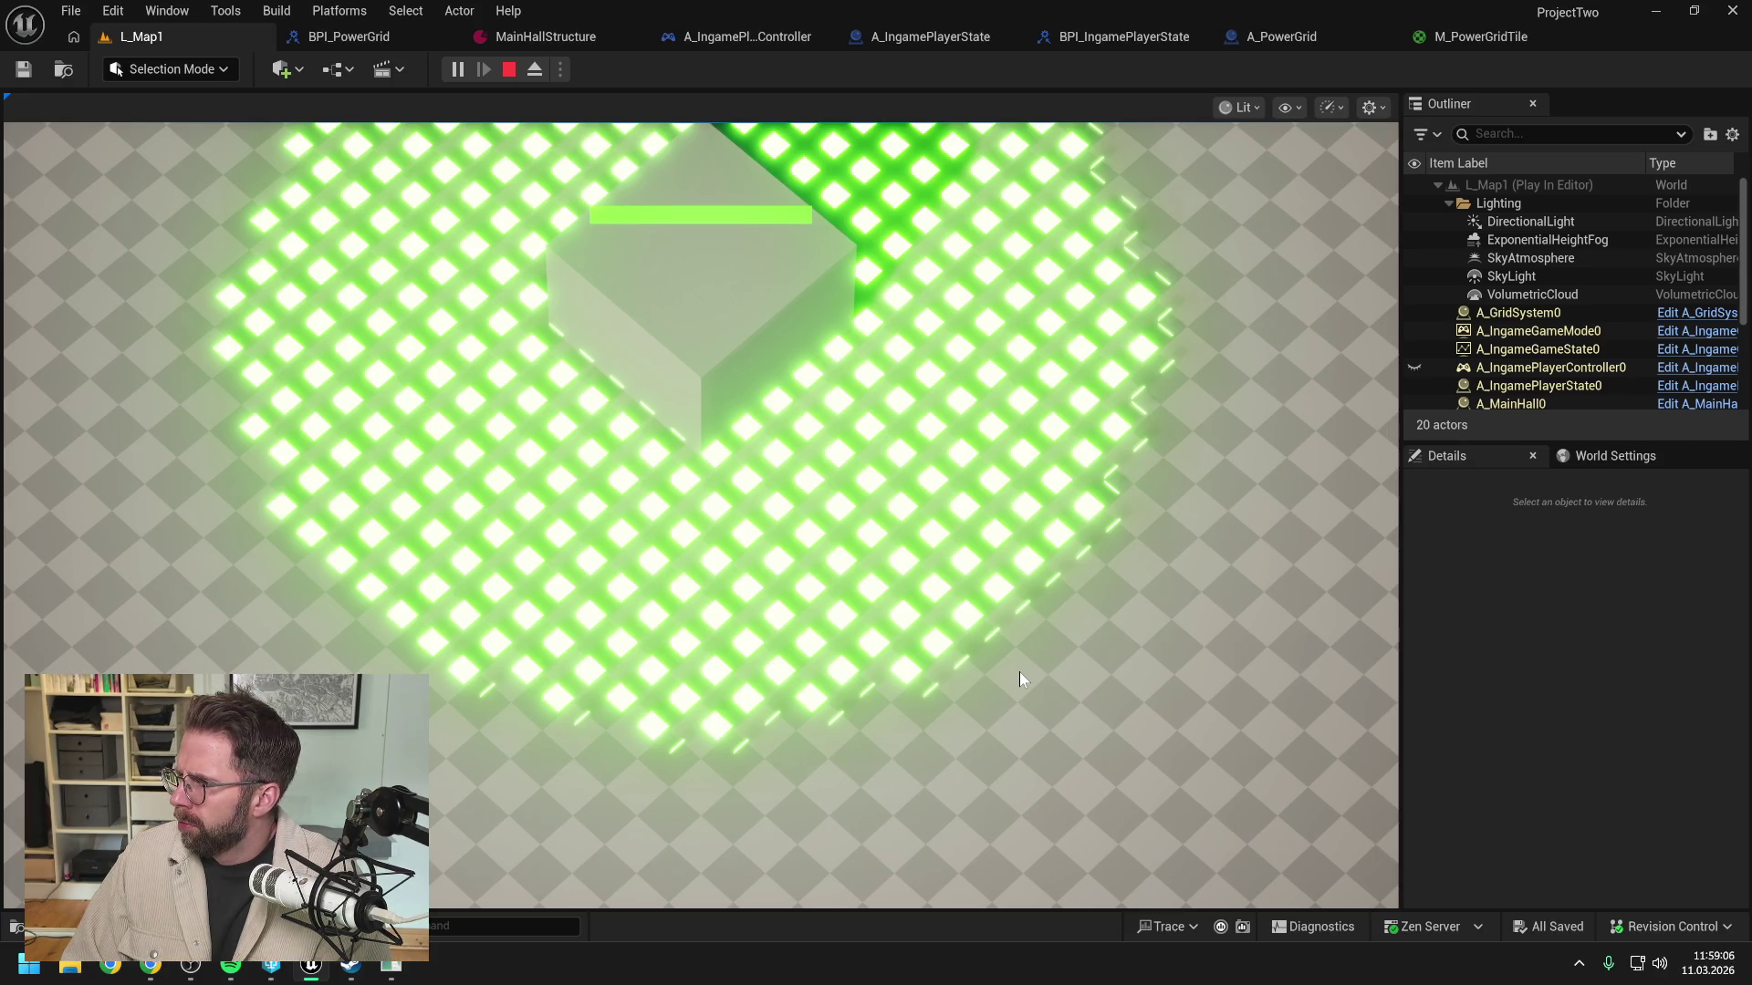
{"action": "key", "text": "Escape"}
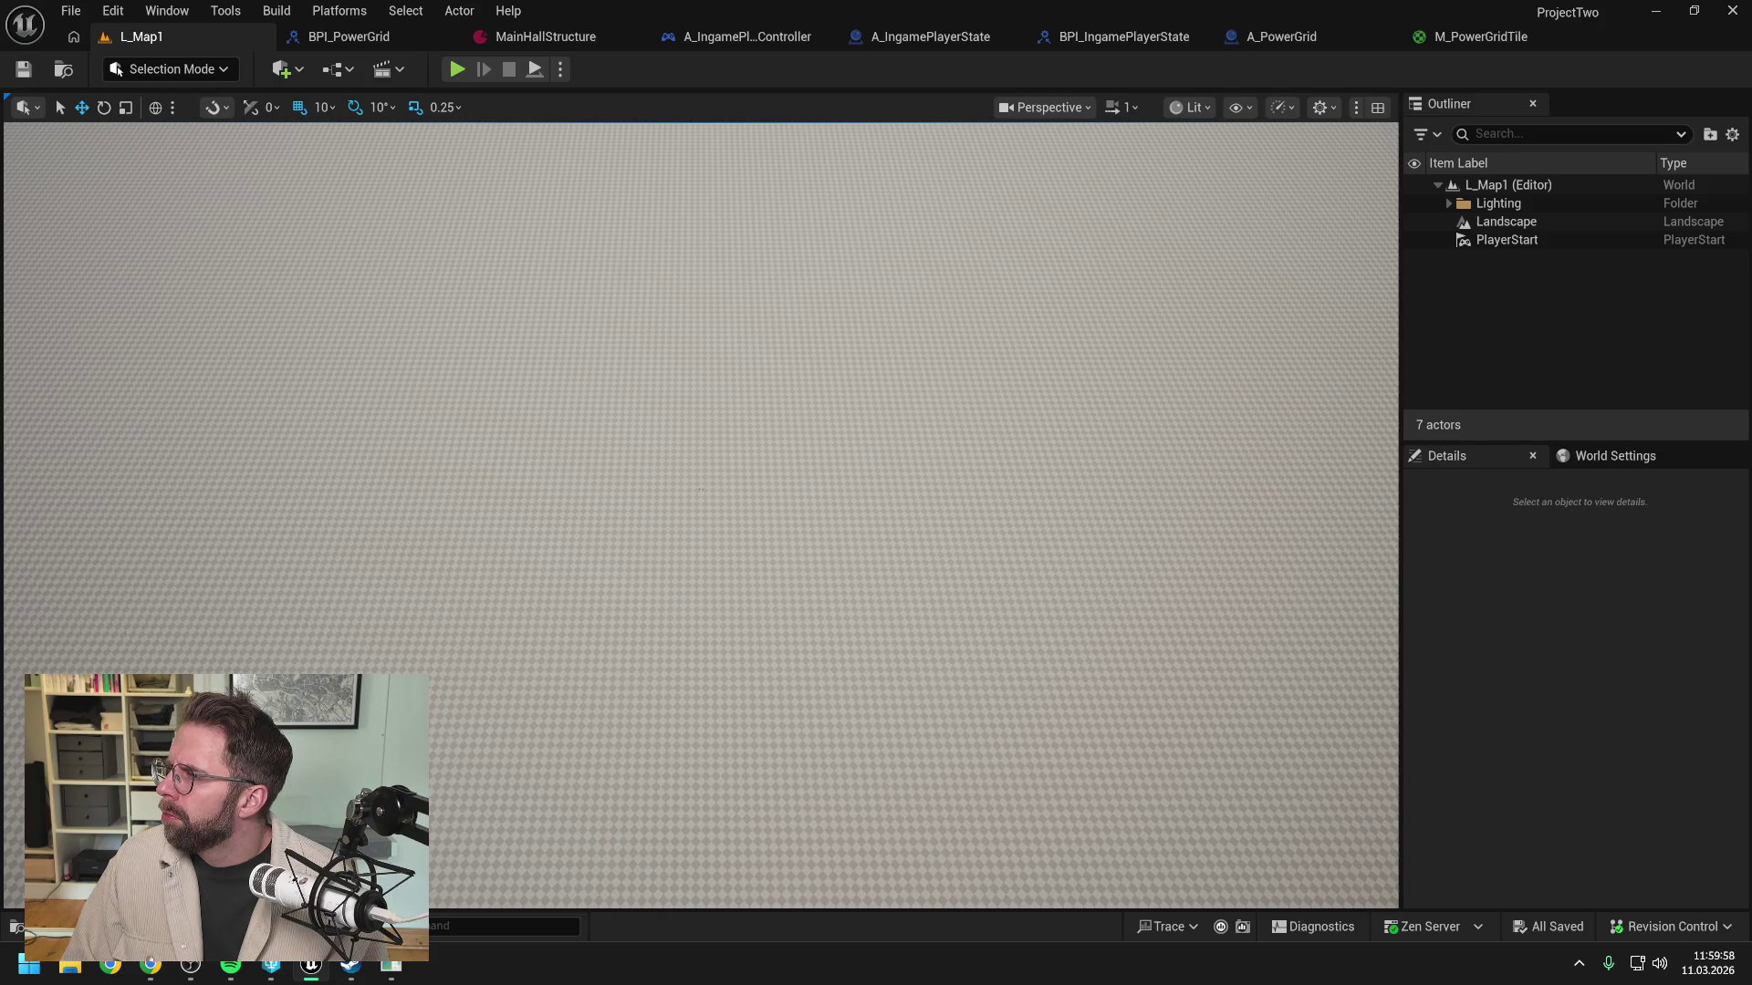
{"action": "left_click", "coordinate": [1489, 34]}
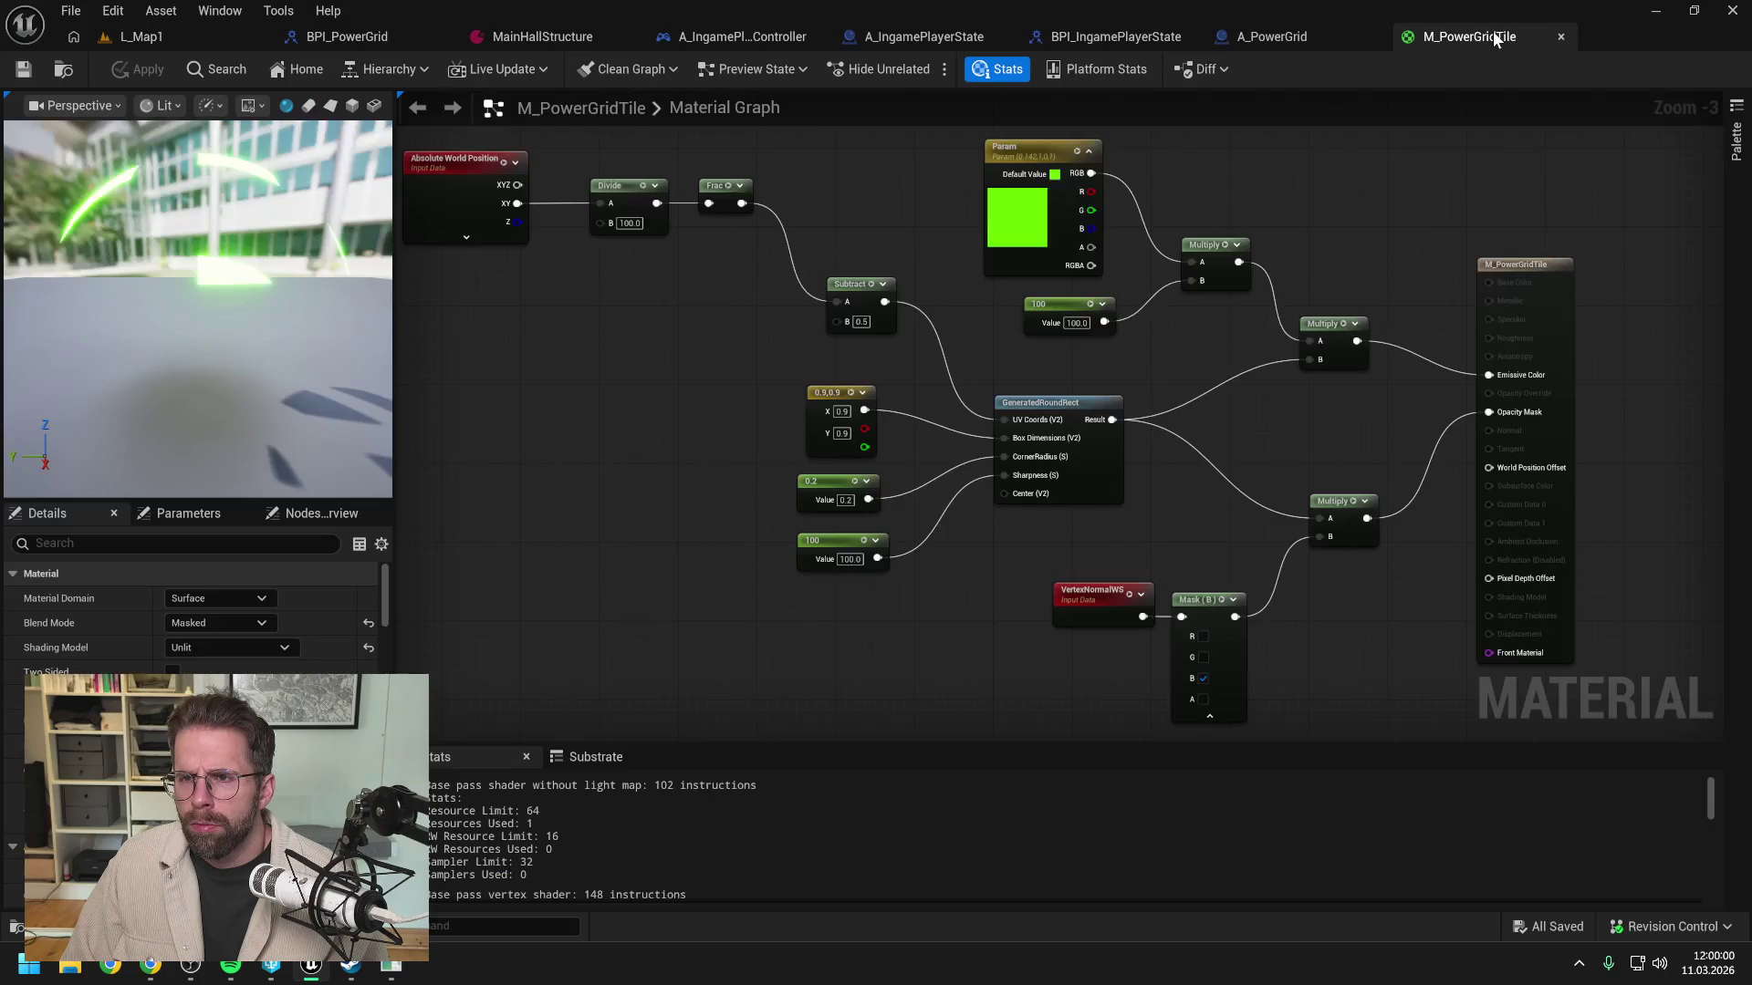
Step: Add an Object Position (Absolute) node to the M_PowerGridTile graph
{"action": "left_click_drag", "start_coordinate": [637, 326], "coordinate": [846, 383]}
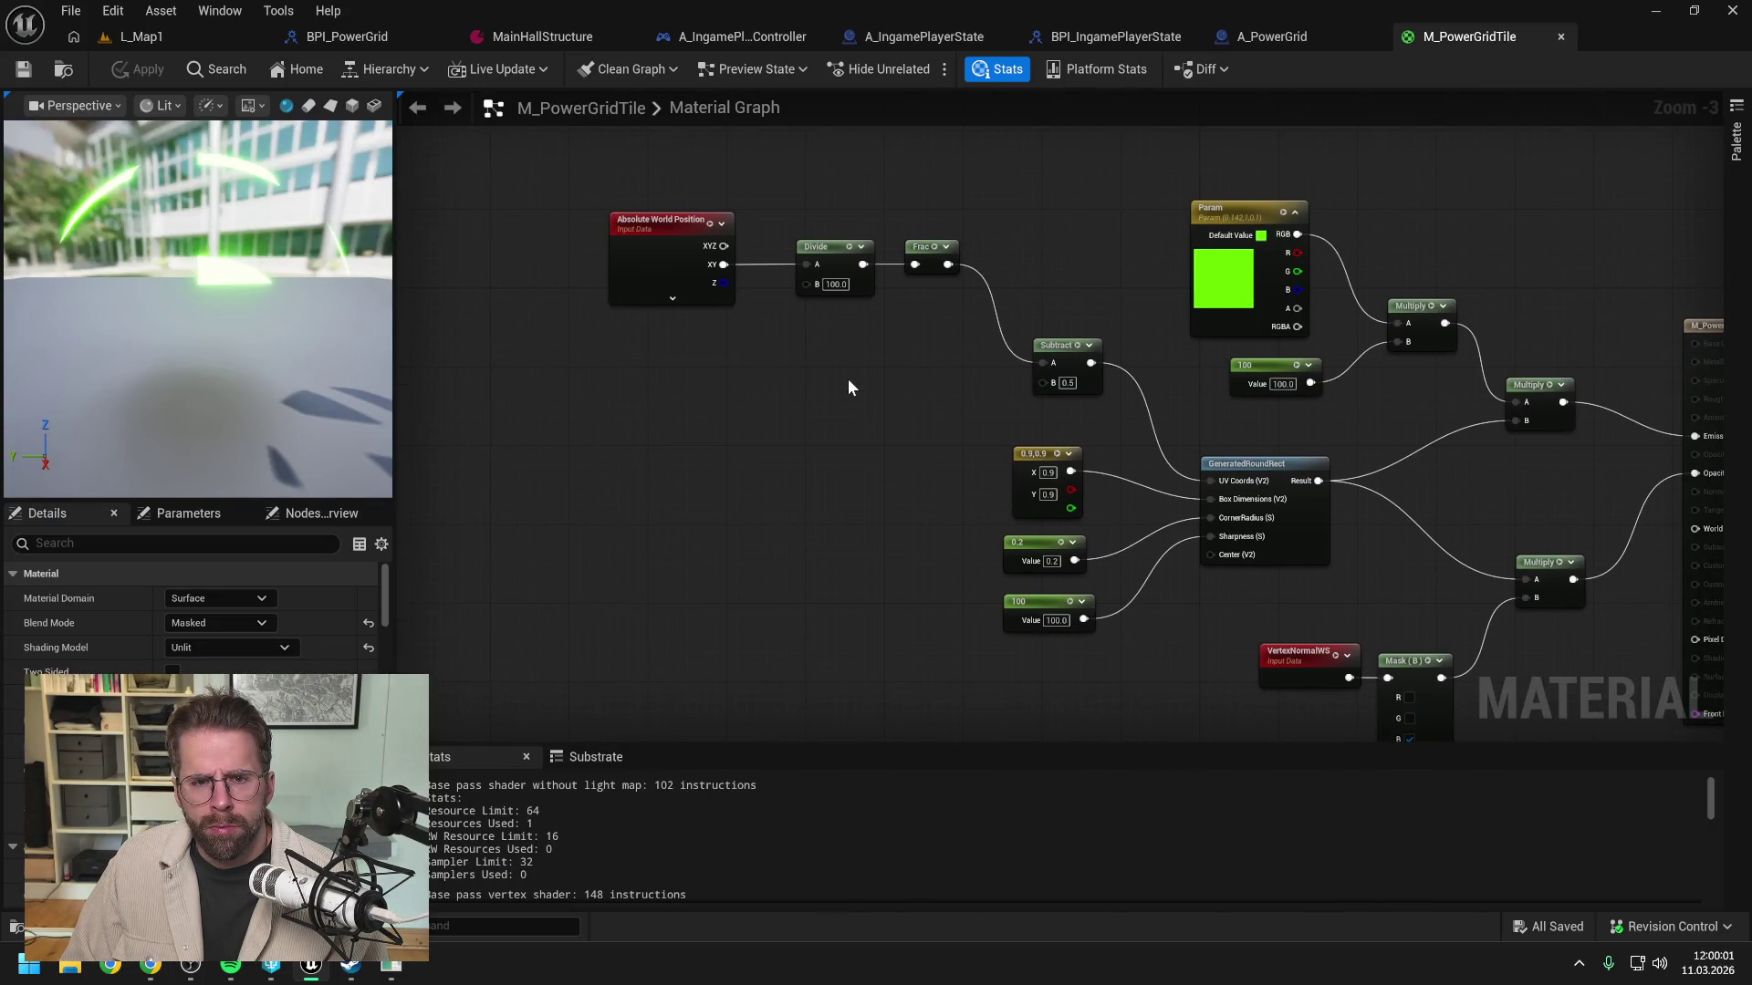
{"action": "right_click", "coordinate": [713, 390]}
{"action": "type", "text": "pos"}
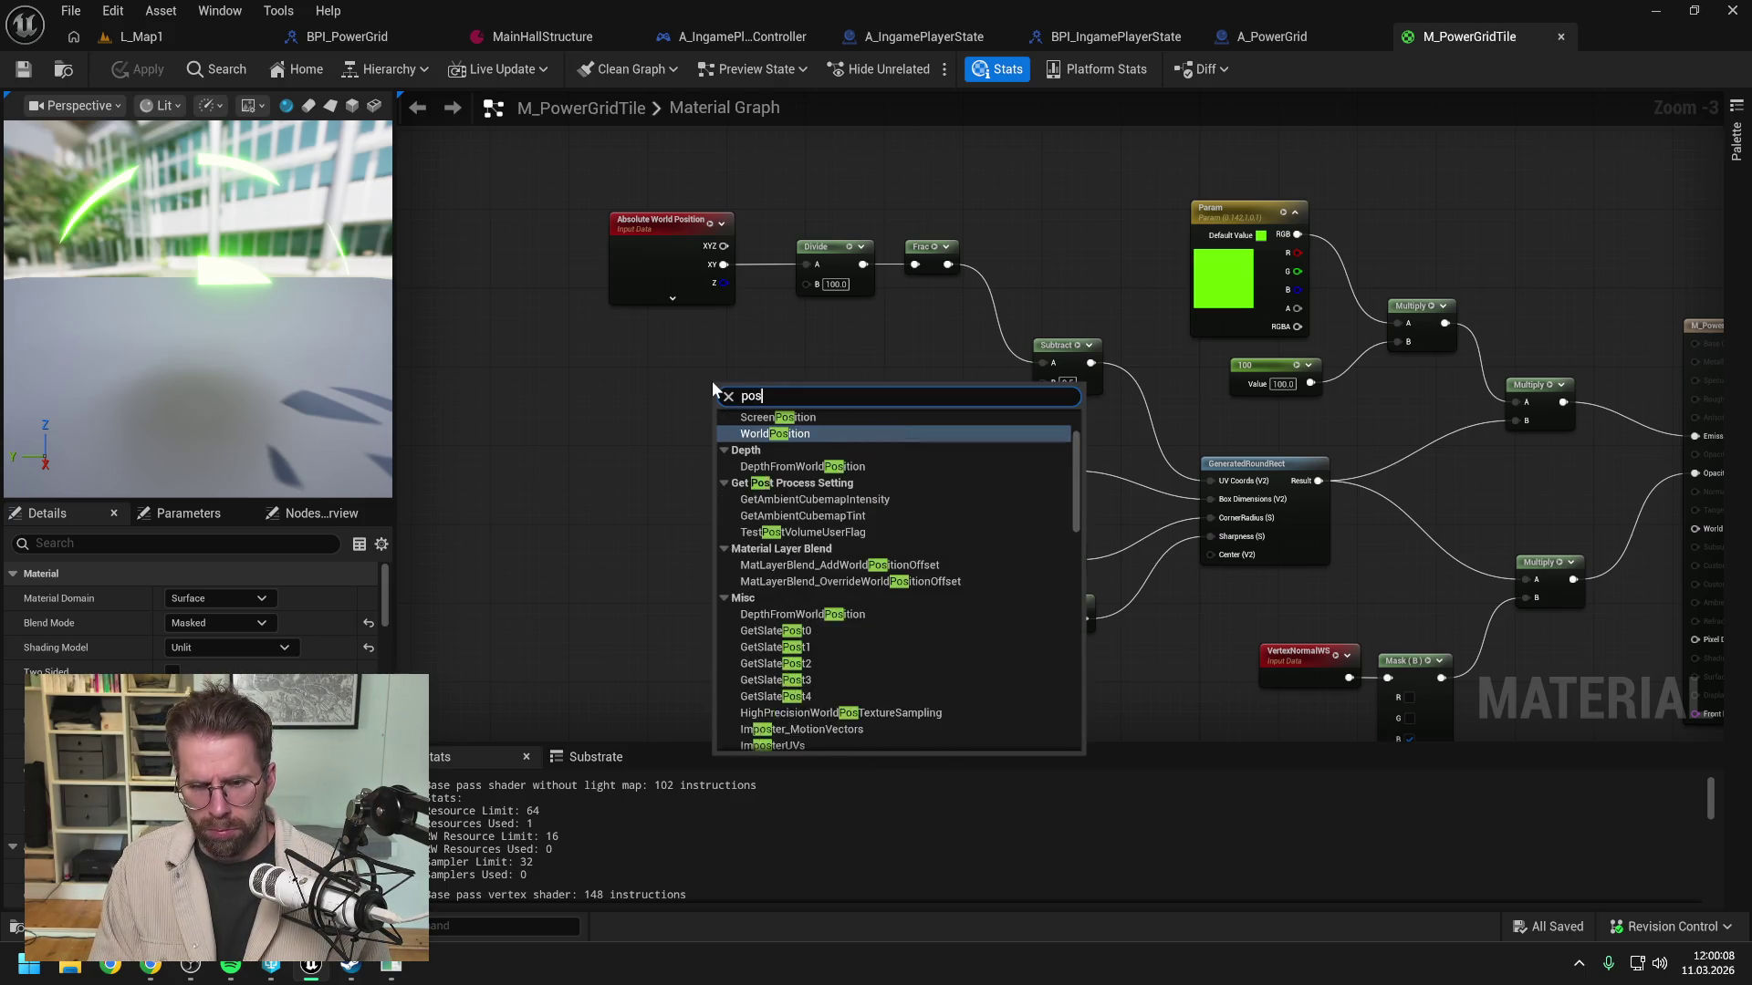
{"action": "type", "text": "itionws"}
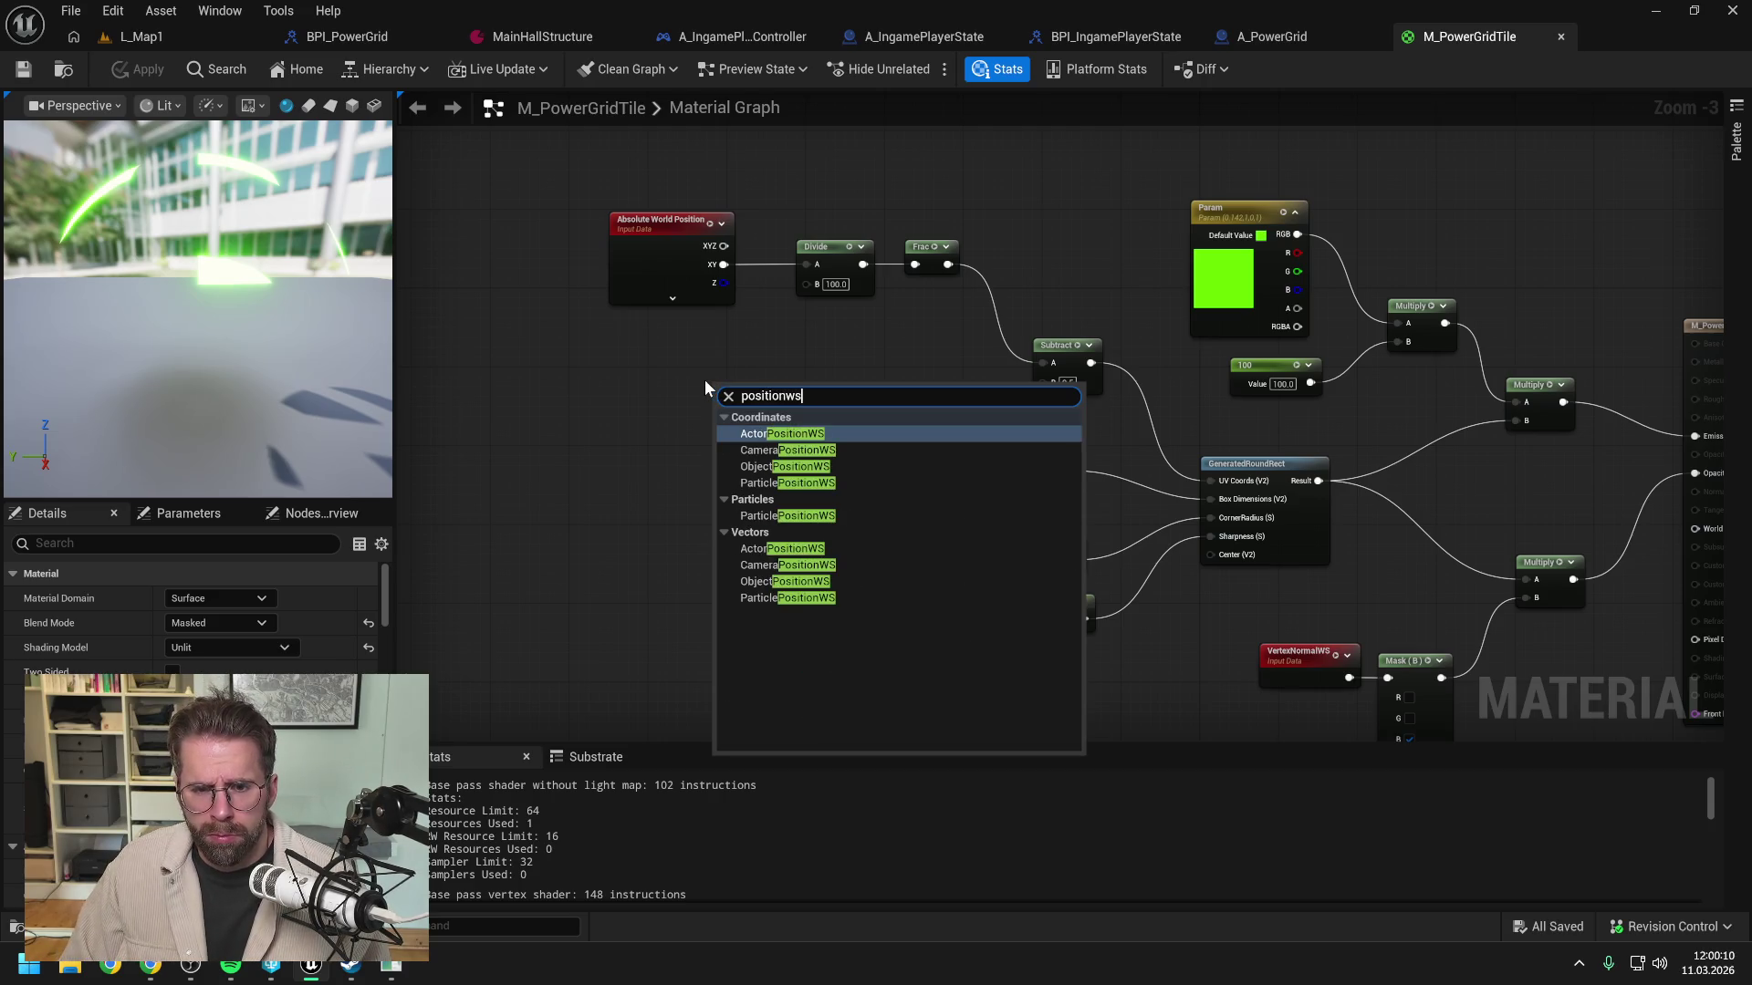
{"action": "left_click", "coordinate": [790, 466]}
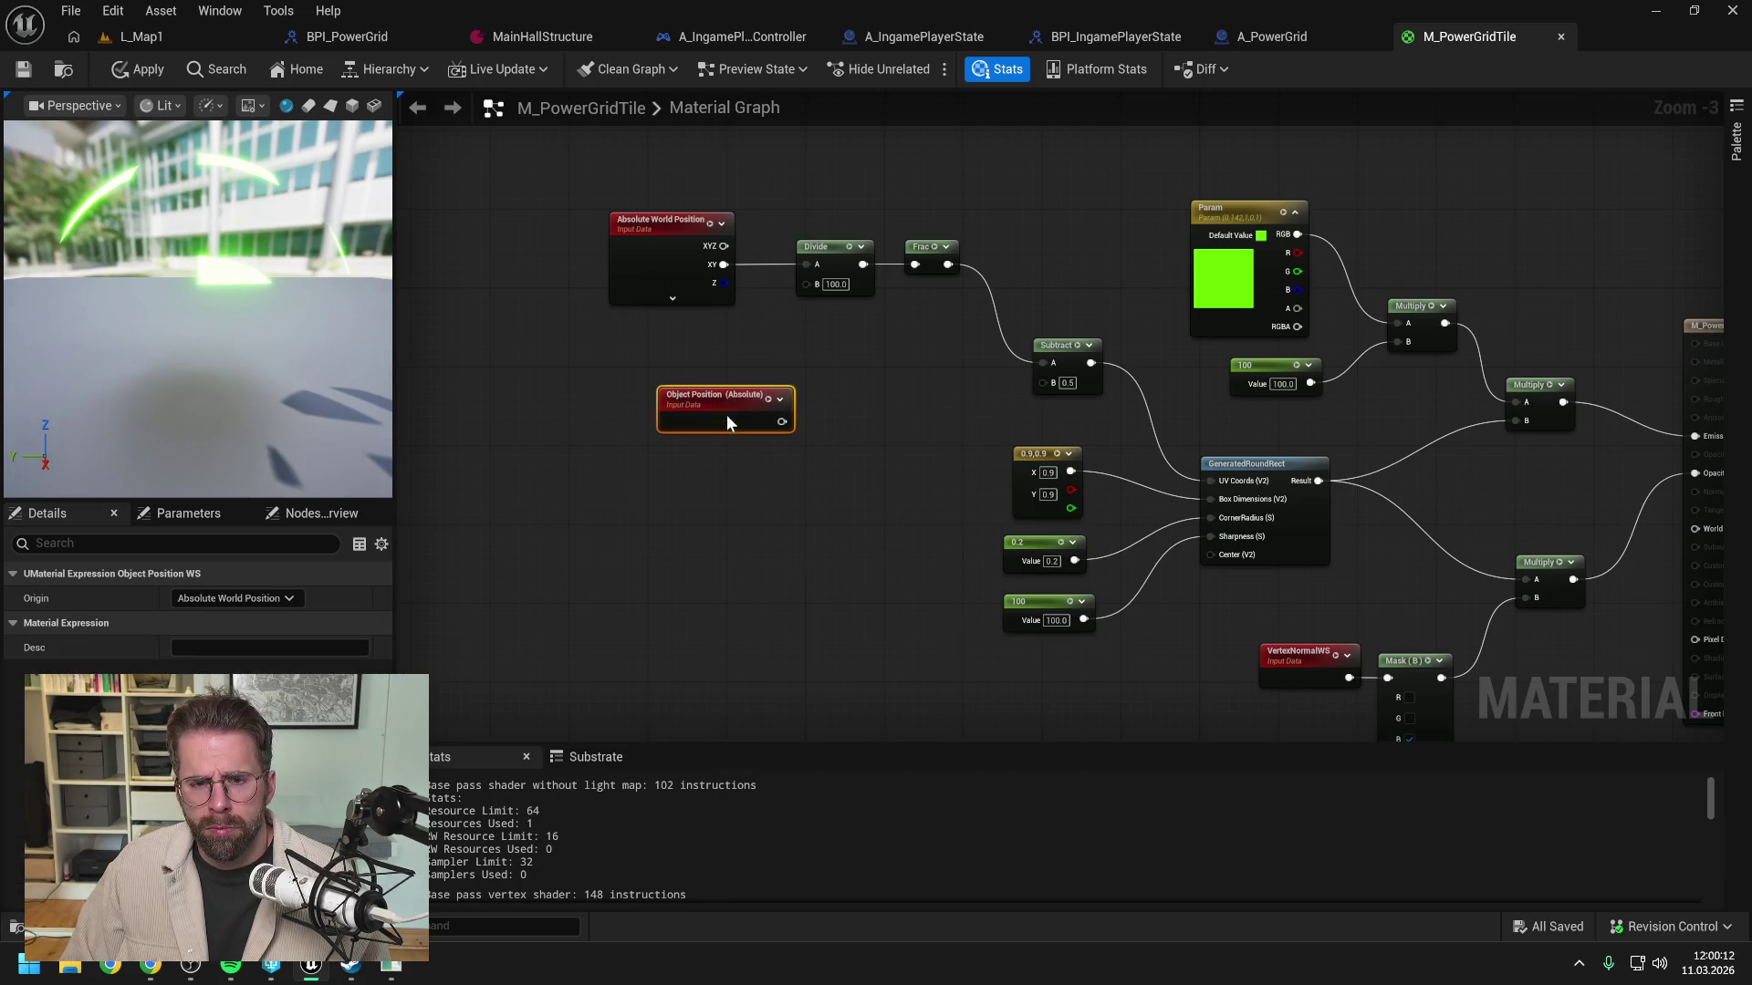
{"action": "left_click", "coordinate": [848, 345]}
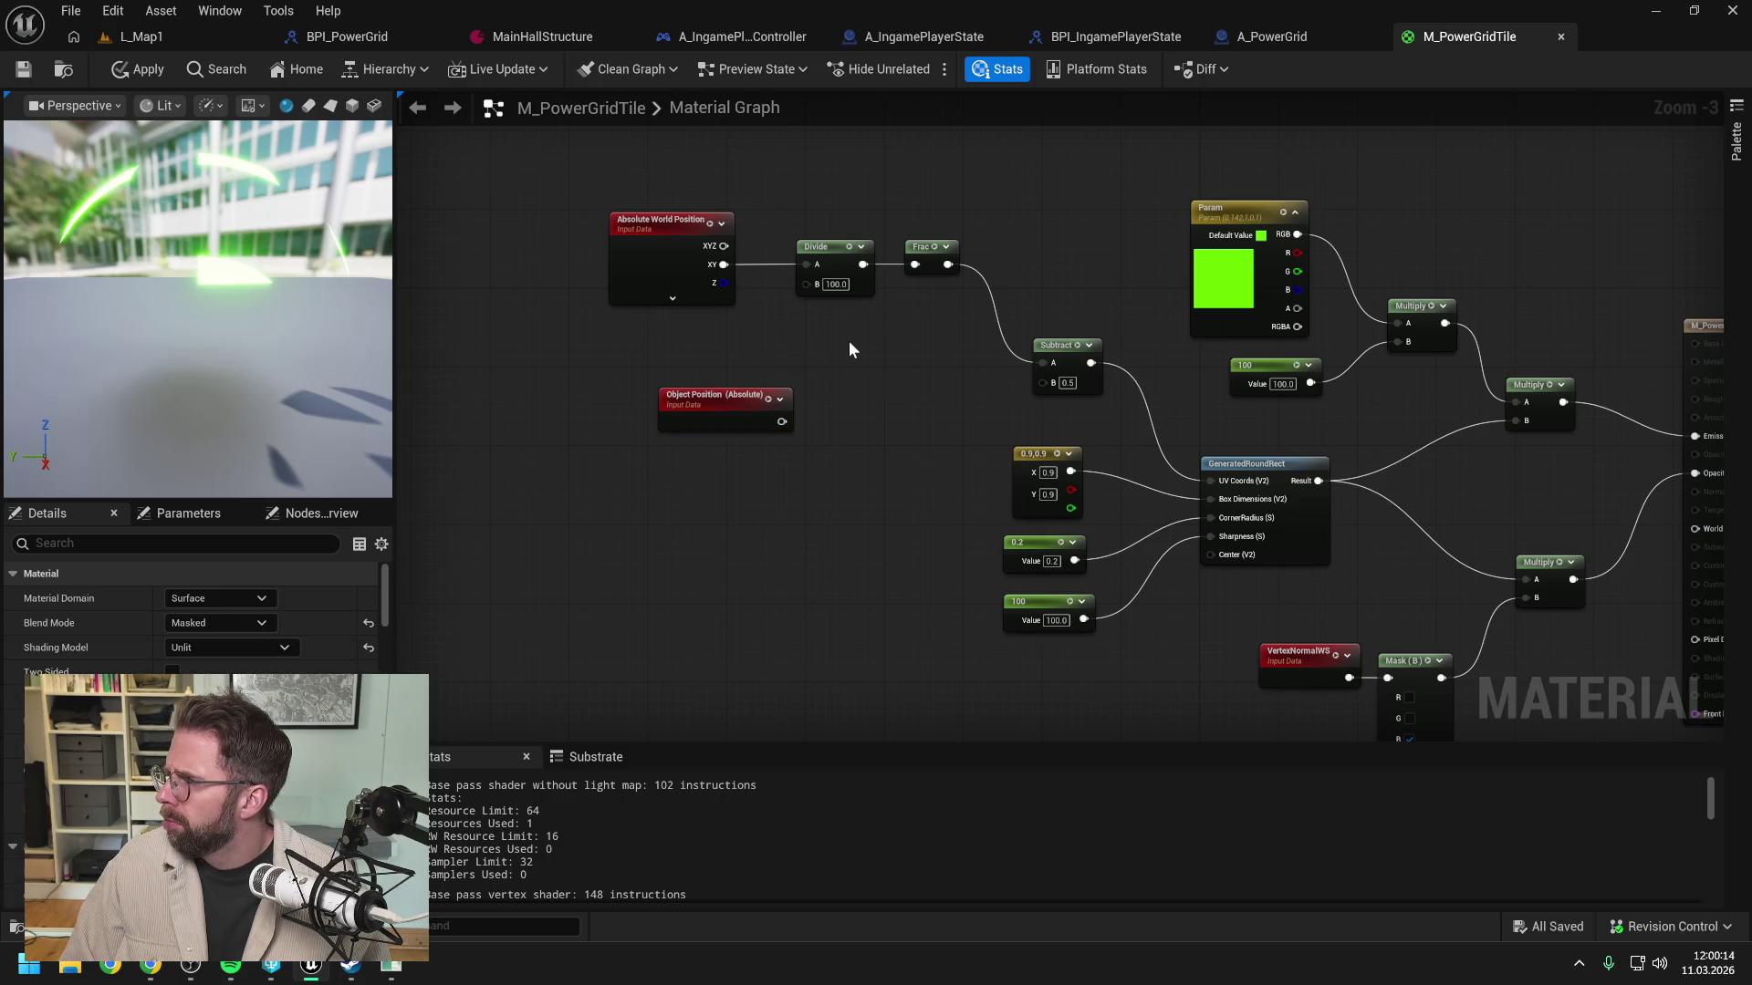
{"action": "mouse_move", "coordinate": [849, 342]}
{"action": "left_mouse_down"}
{"action": "mouse_move", "coordinate": [904, 356]}
{"action": "mouse_move", "coordinate": [837, 343]}
{"action": "left_mouse_up"}
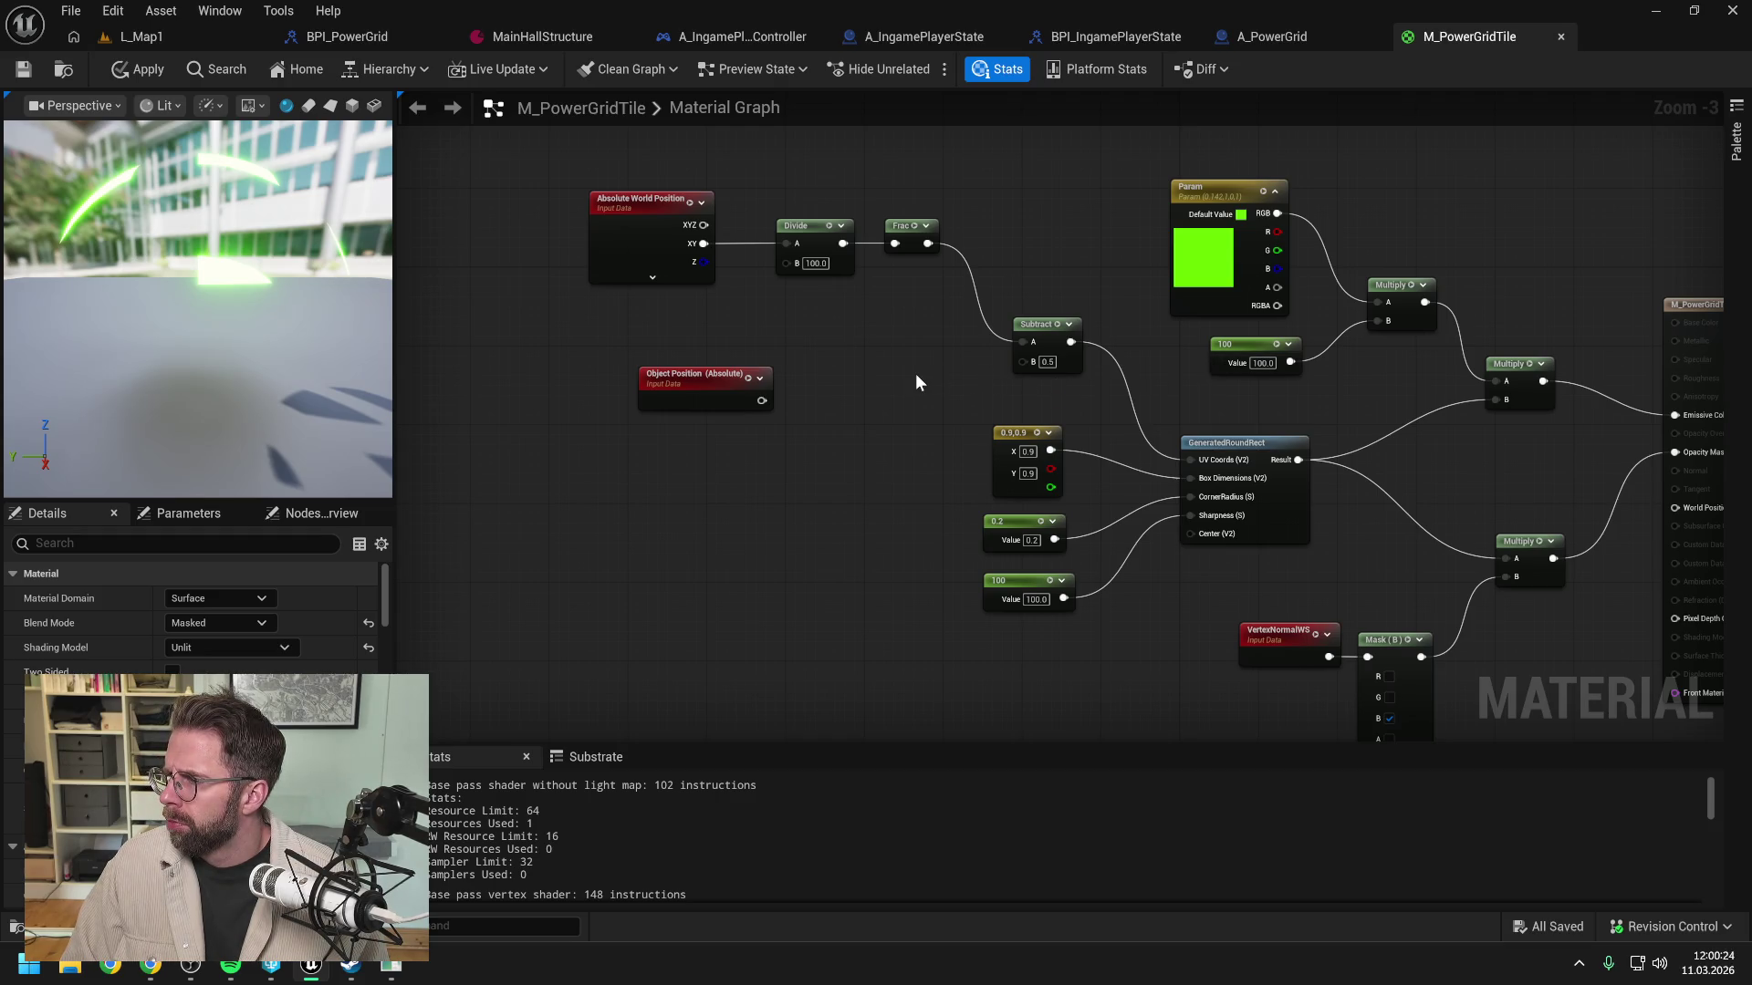
Step: Create a Subtract of Absolute World Position XY minus Object Position
{"action": "left_click_drag", "start_coordinate": [798, 267], "coordinate": [840, 342]}
{"action": "type", "text": "-"}
{"action": "key", "text": "Return"}
{"action": "mouse_move", "coordinate": [858, 428]}
{"action": "left_mouse_down"}
{"action": "mouse_move", "coordinate": [843, 374]}
{"action": "mouse_move", "coordinate": [695, 390]}
{"action": "left_mouse_up"}
{"action": "left_click", "coordinate": [1050, 380]}
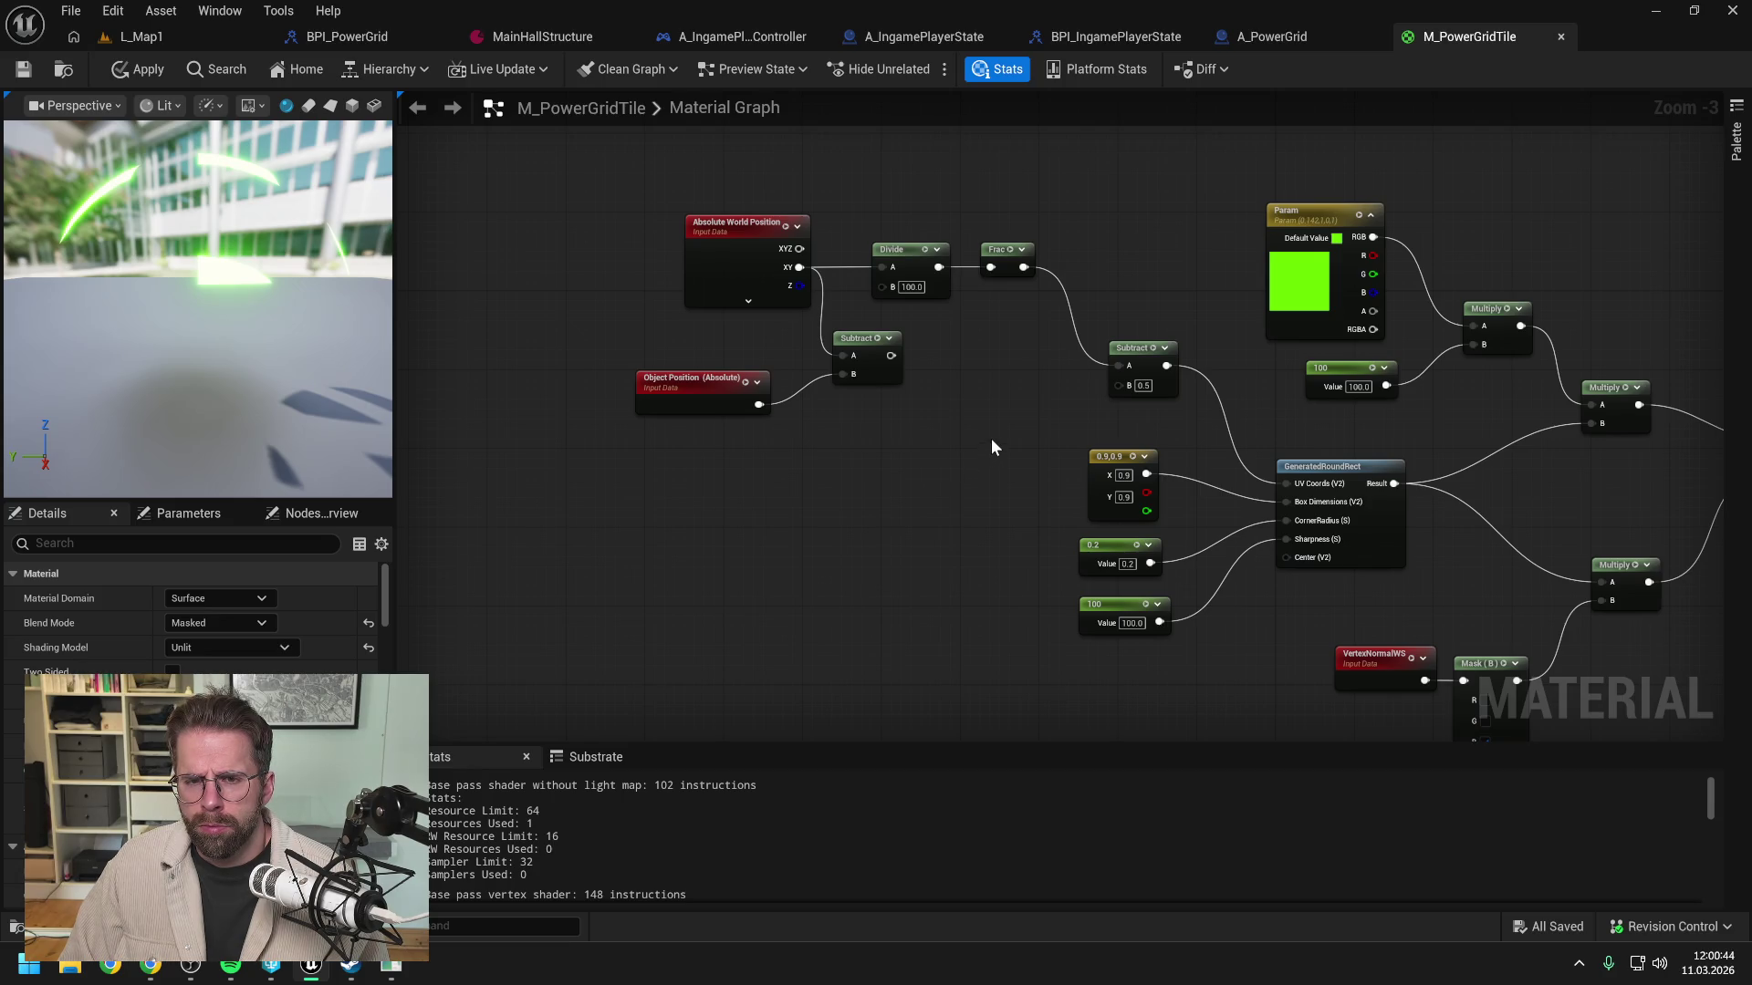
{"action": "left_click_drag", "start_coordinate": [999, 426], "coordinate": [927, 442]}
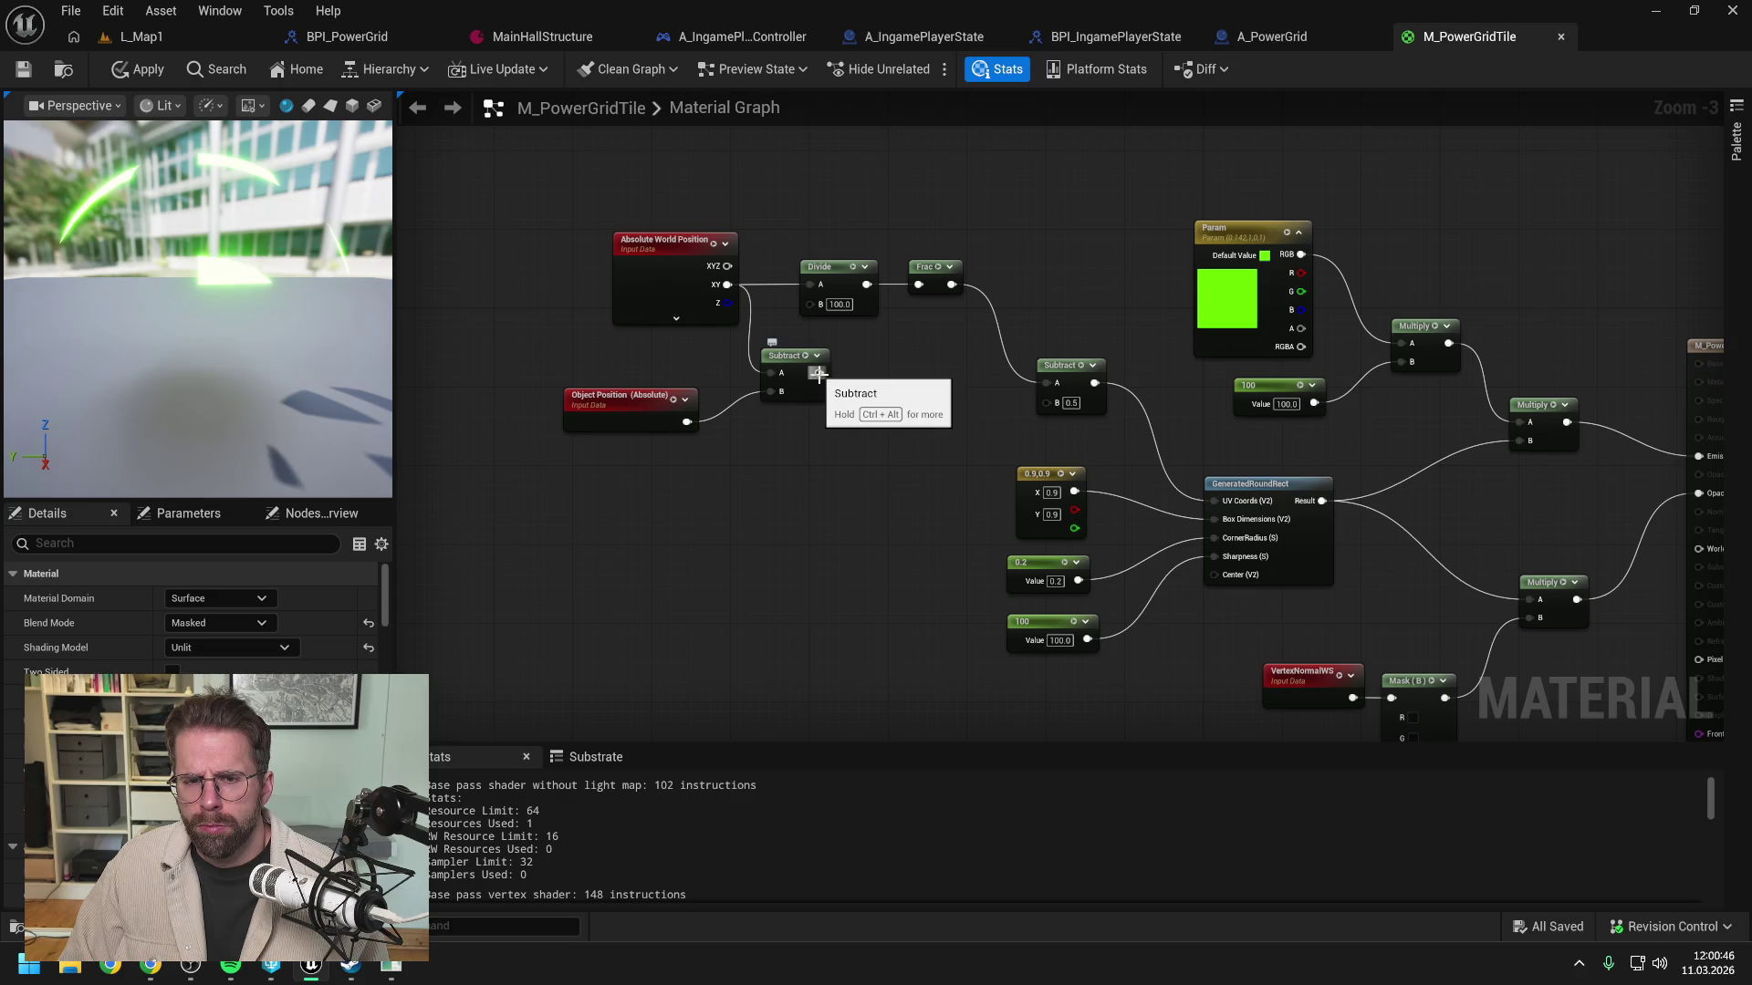
Step: Wire the XY Subtract result into Divide's A input and move the position nodes up-left
{"action": "mouse_move", "coordinate": [818, 372]}
{"action": "left_mouse_down"}
{"action": "mouse_move", "coordinate": [867, 375]}
{"action": "mouse_move", "coordinate": [762, 343]}
{"action": "mouse_move", "coordinate": [812, 281]}
{"action": "left_mouse_up"}
{"action": "left_click_drag", "start_coordinate": [778, 323], "coordinate": [907, 353]}
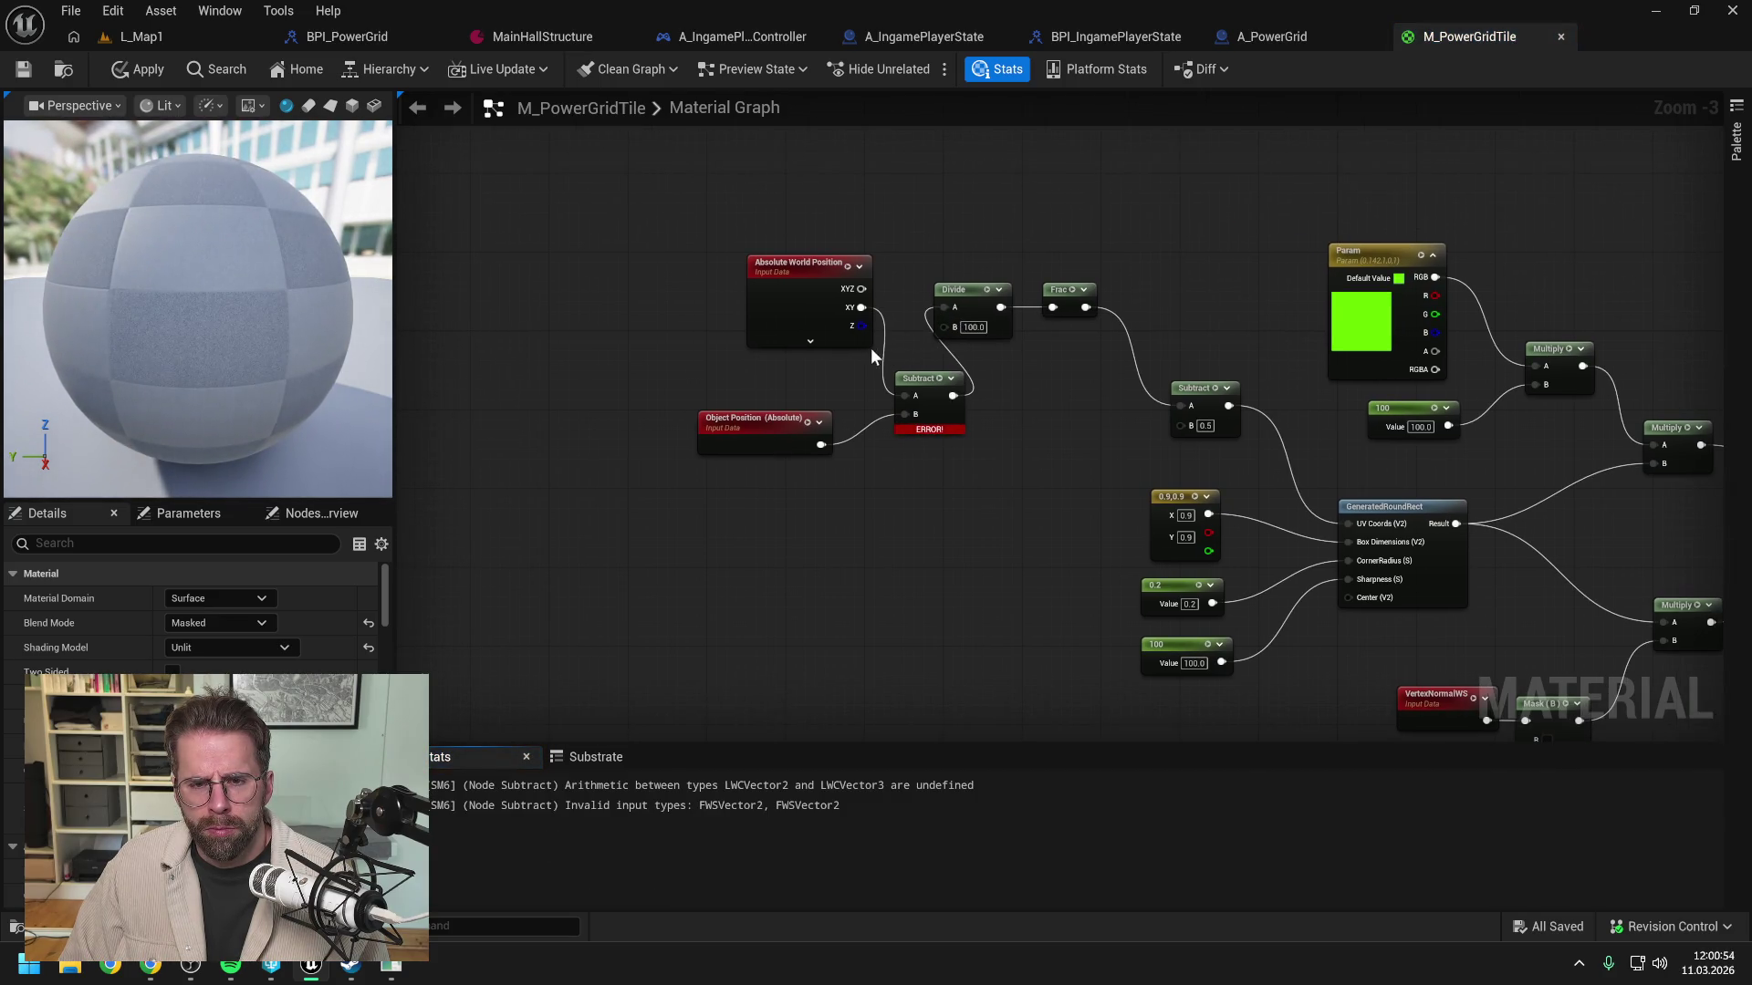
{"action": "left_click_drag", "start_coordinate": [793, 326], "coordinate": [633, 283]}
{"action": "left_click_drag", "start_coordinate": [741, 431], "coordinate": [624, 370]}
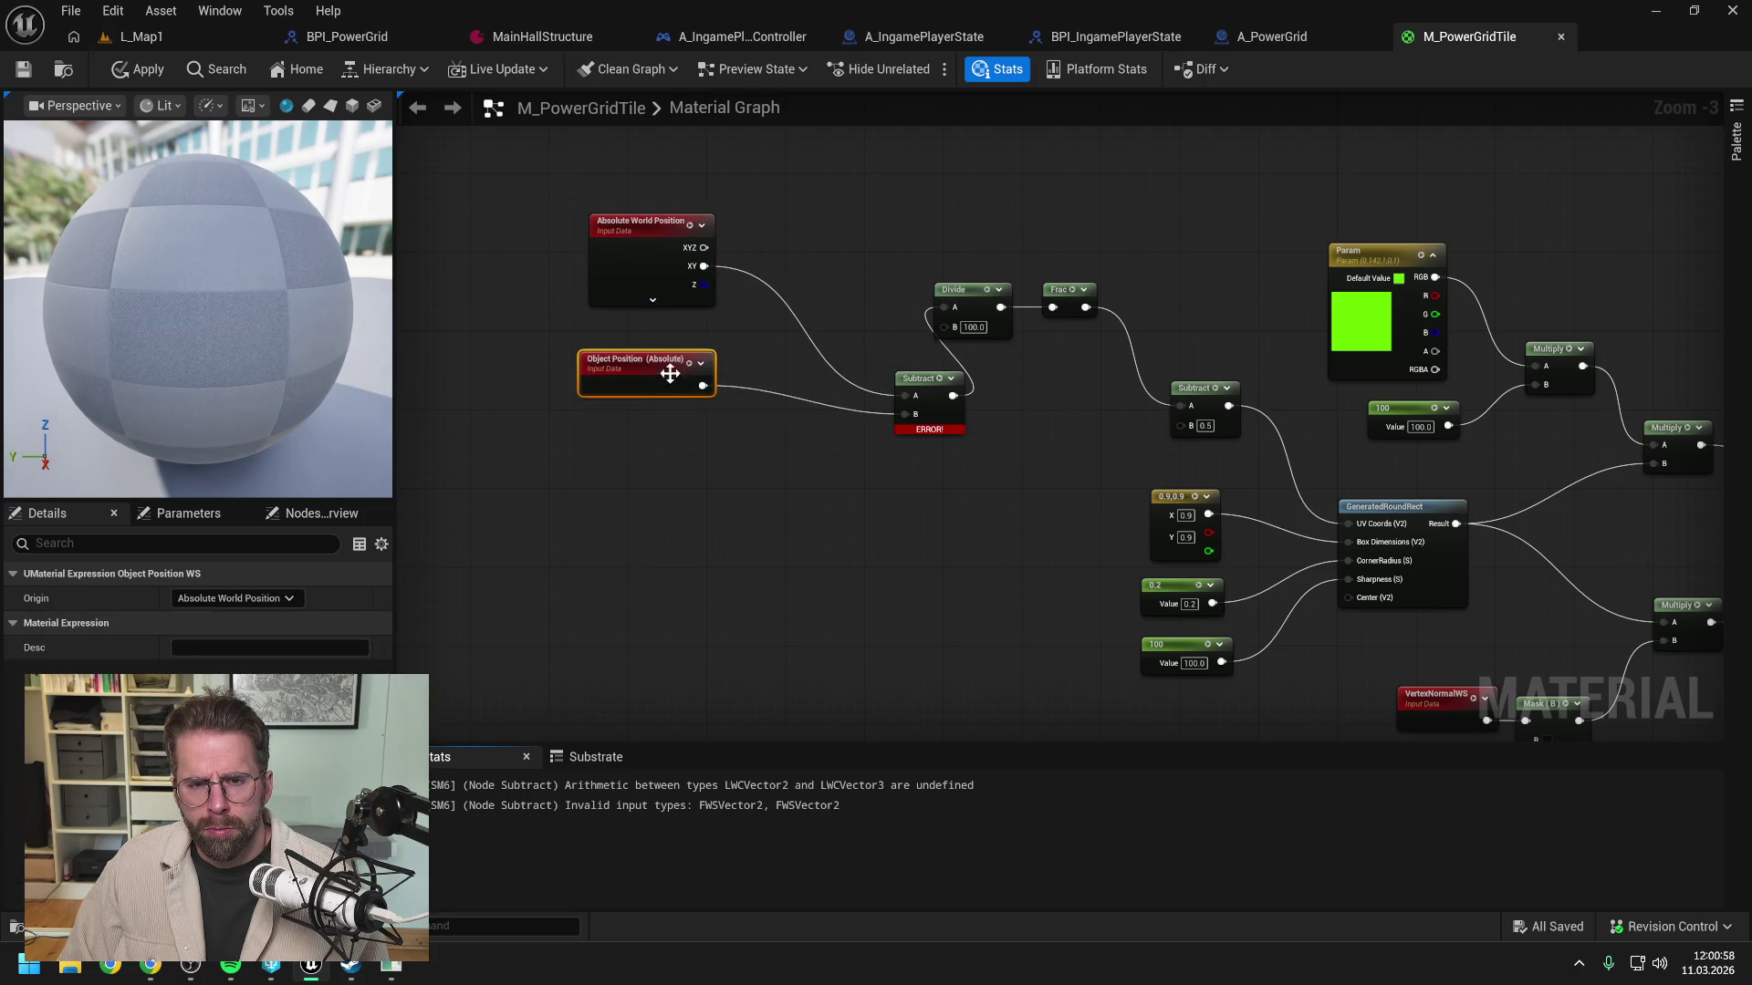
{"action": "left_click", "coordinate": [774, 358]}
{"action": "left_click_drag", "start_coordinate": [924, 385], "coordinate": [825, 336]}
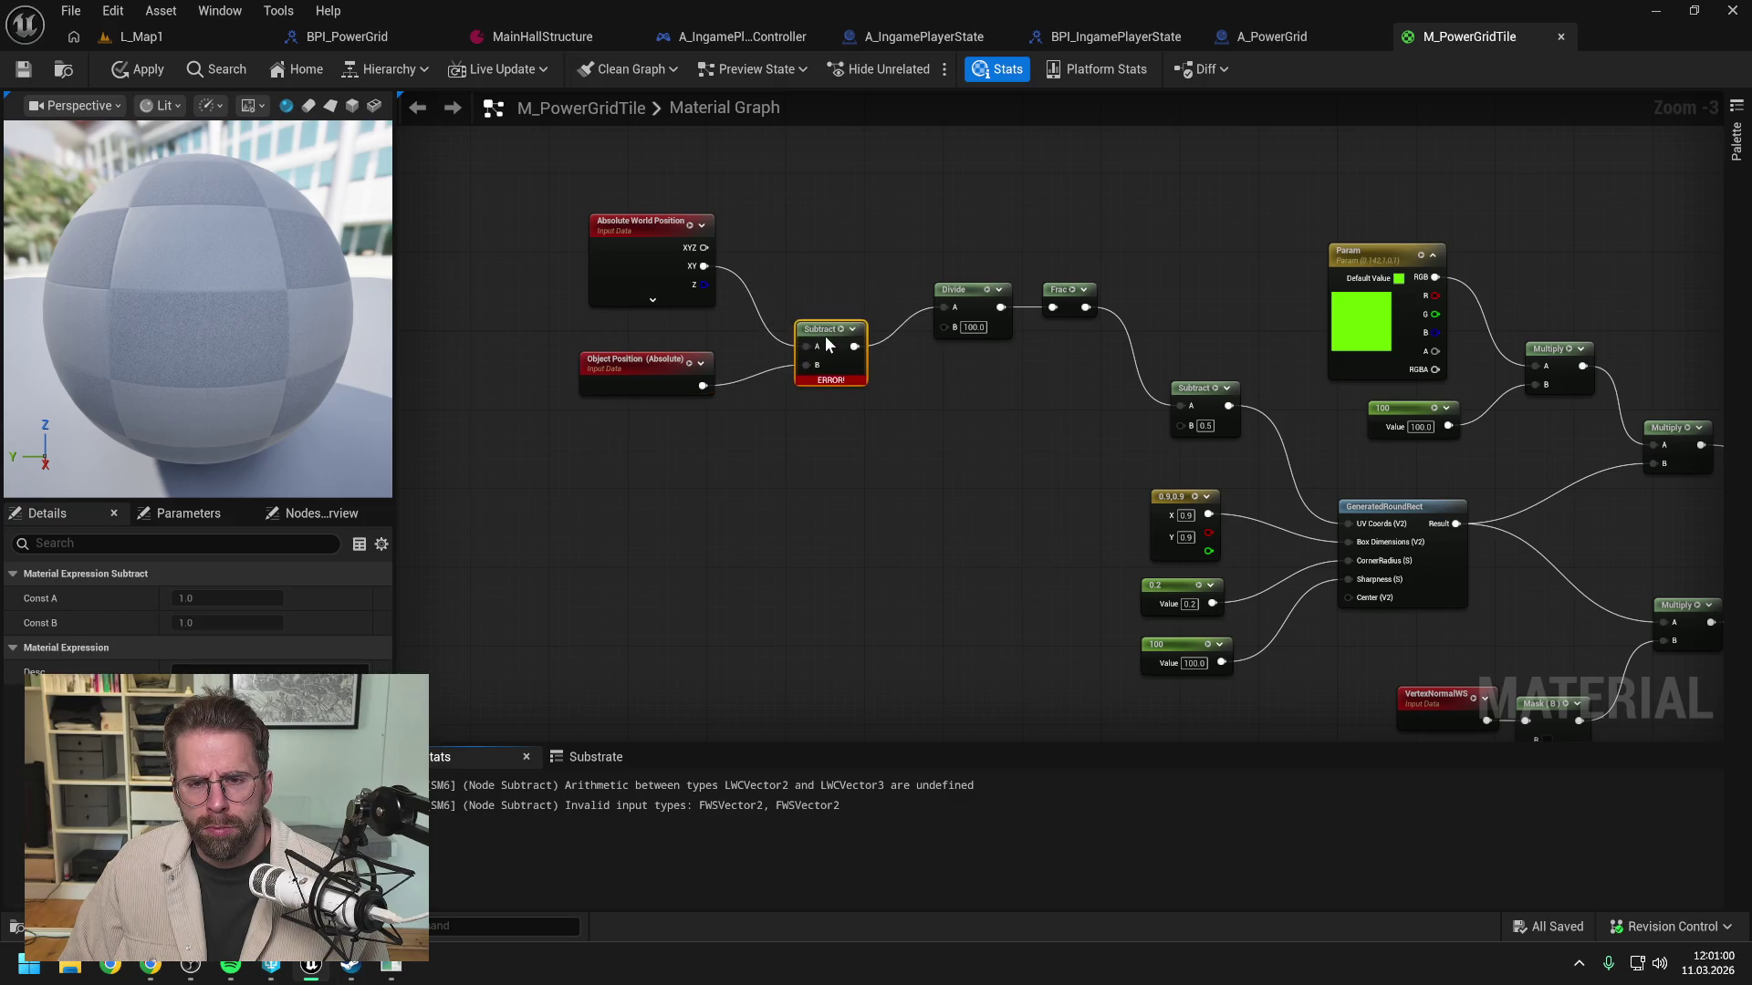
{"action": "left_click", "coordinate": [764, 414]}
Step: Build a new XYZ world position minus Object Position Subtract, masked to R G, into Divide
{"action": "left_click_drag", "start_coordinate": [705, 247], "coordinate": [780, 260]}
{"action": "key", "text": "Escape"}
{"action": "mouse_move", "coordinate": [702, 385]}
{"action": "left_mouse_down"}
{"action": "mouse_move", "coordinate": [787, 296]}
{"action": "mouse_move", "coordinate": [877, 292]}
{"action": "left_mouse_up"}
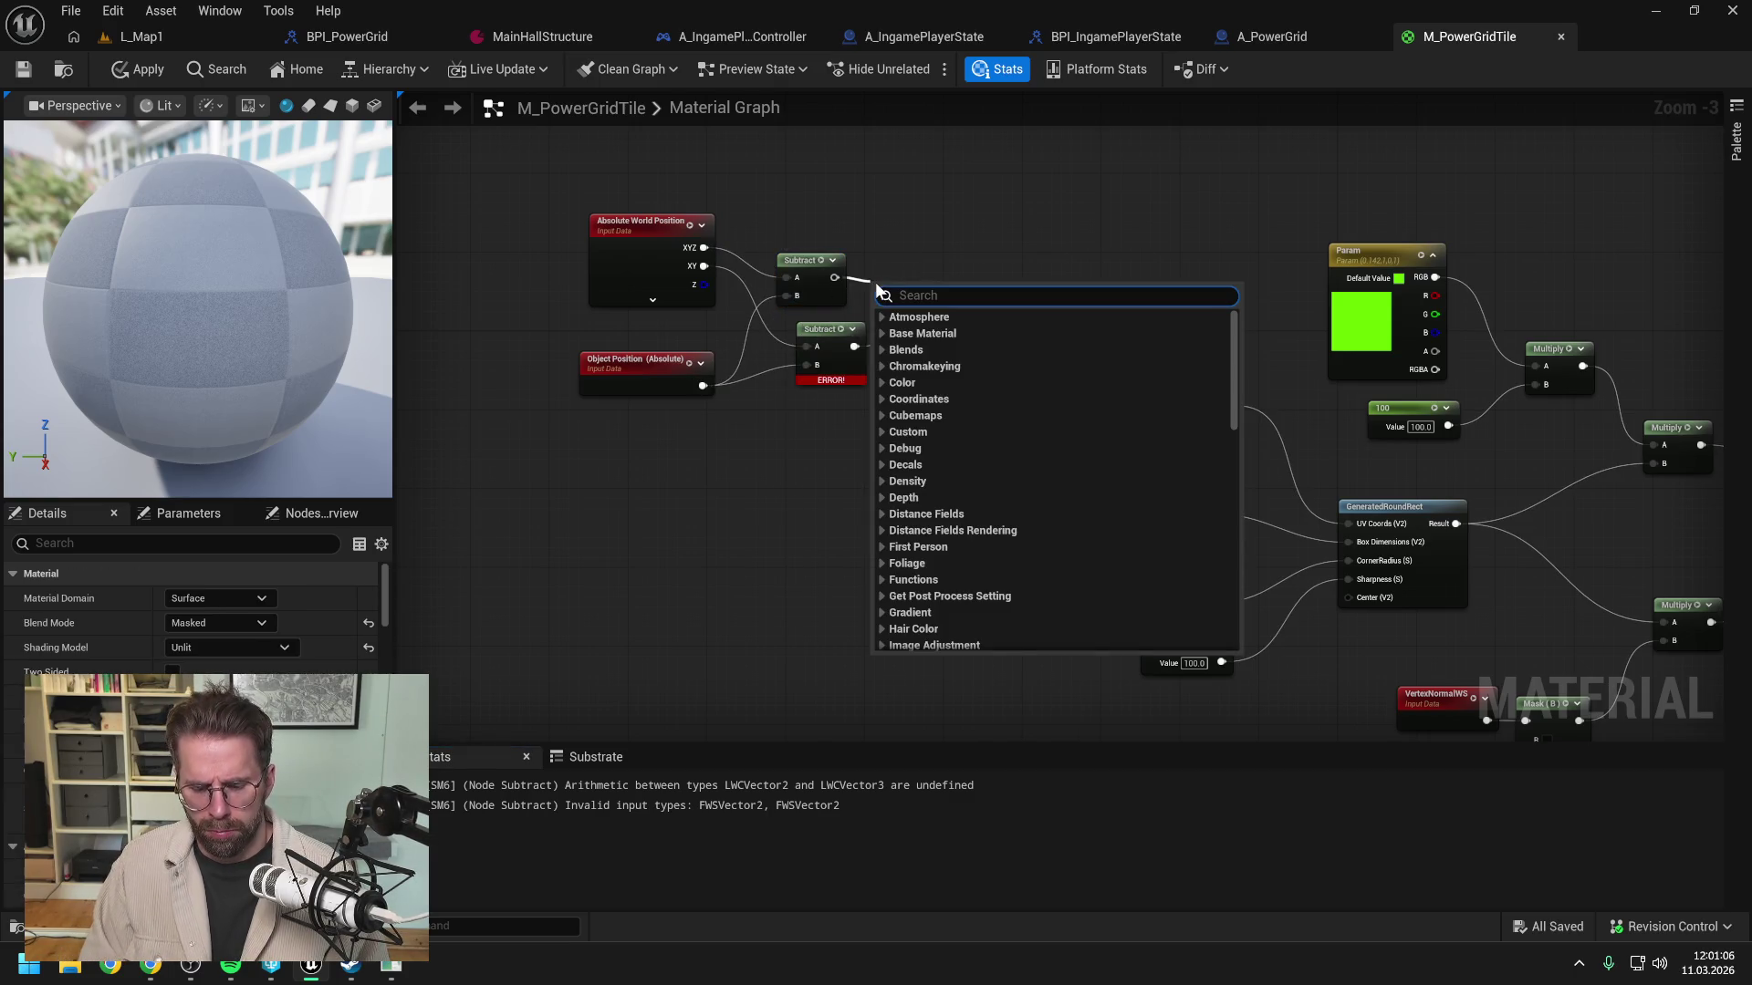
{"action": "type", "text": "mask"}
{"action": "left_click", "coordinate": [940, 333]}
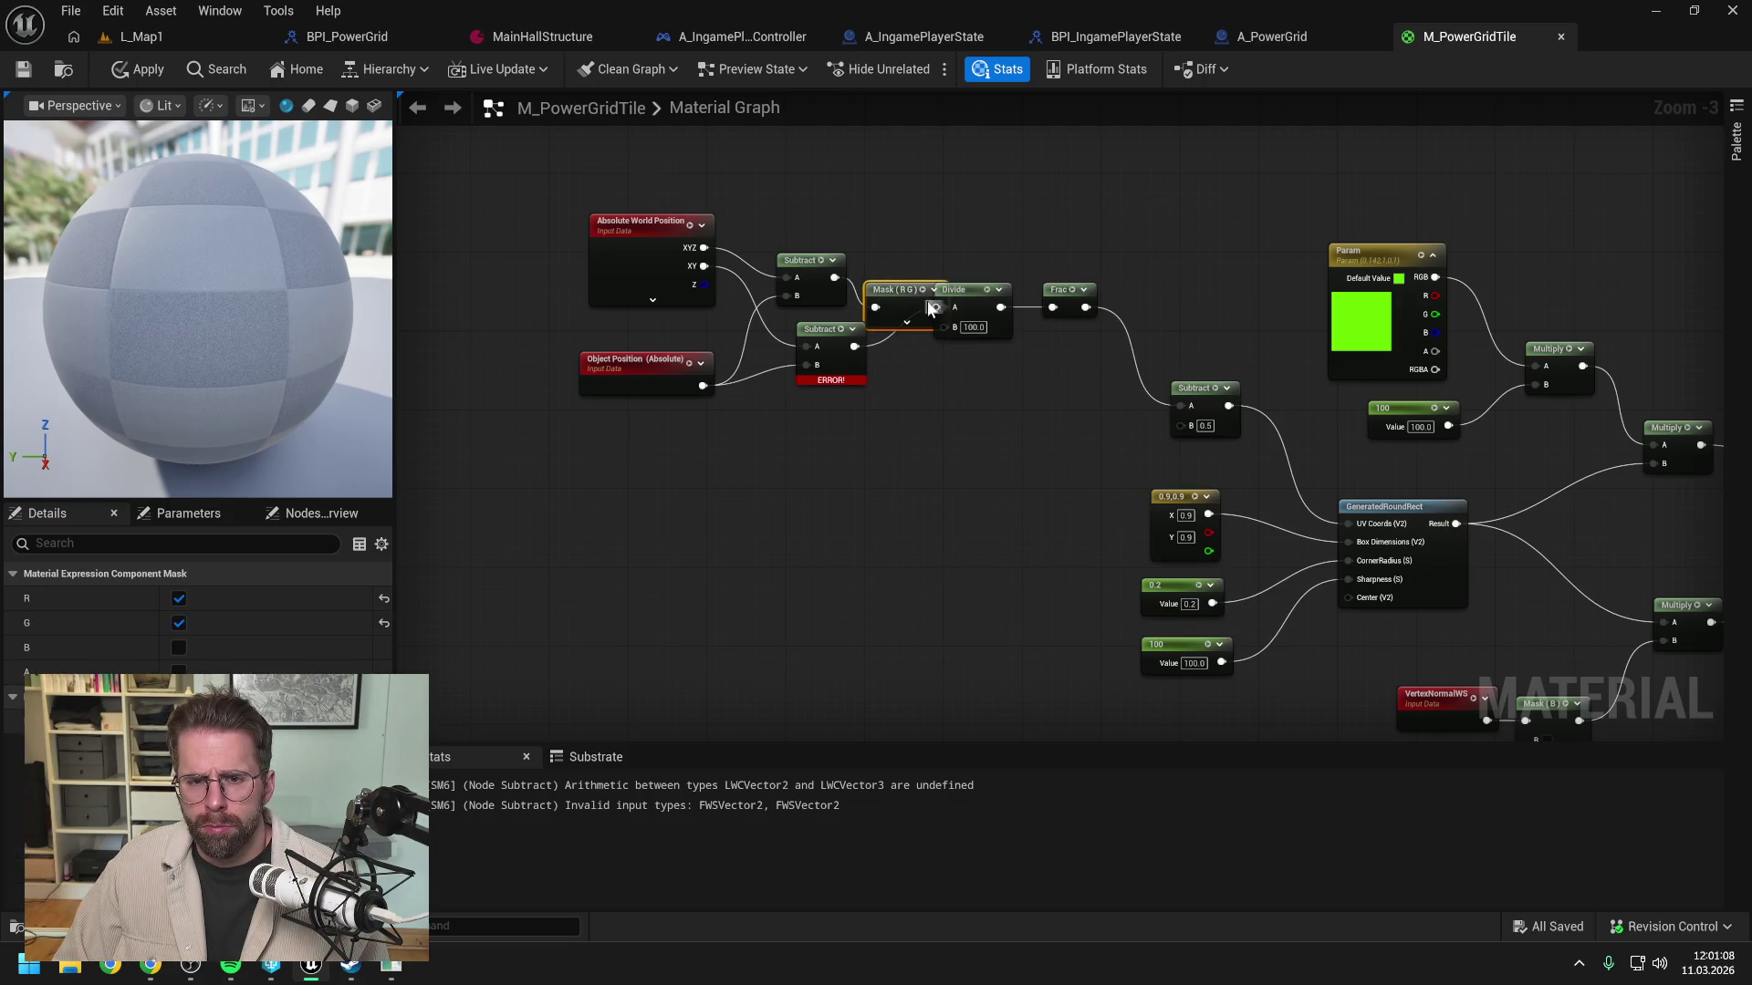
{"action": "mouse_move", "coordinate": [913, 301]}
{"action": "left_mouse_down"}
{"action": "mouse_move", "coordinate": [917, 237]}
{"action": "mouse_move", "coordinate": [978, 241]}
{"action": "mouse_move", "coordinate": [946, 308]}
{"action": "left_mouse_up"}
{"action": "left_click", "coordinate": [917, 240]}
{"action": "left_click", "coordinate": [1015, 263]}
Step: Apply the material and delete the old errored Subtract node
{"action": "left_click", "coordinate": [137, 70]}
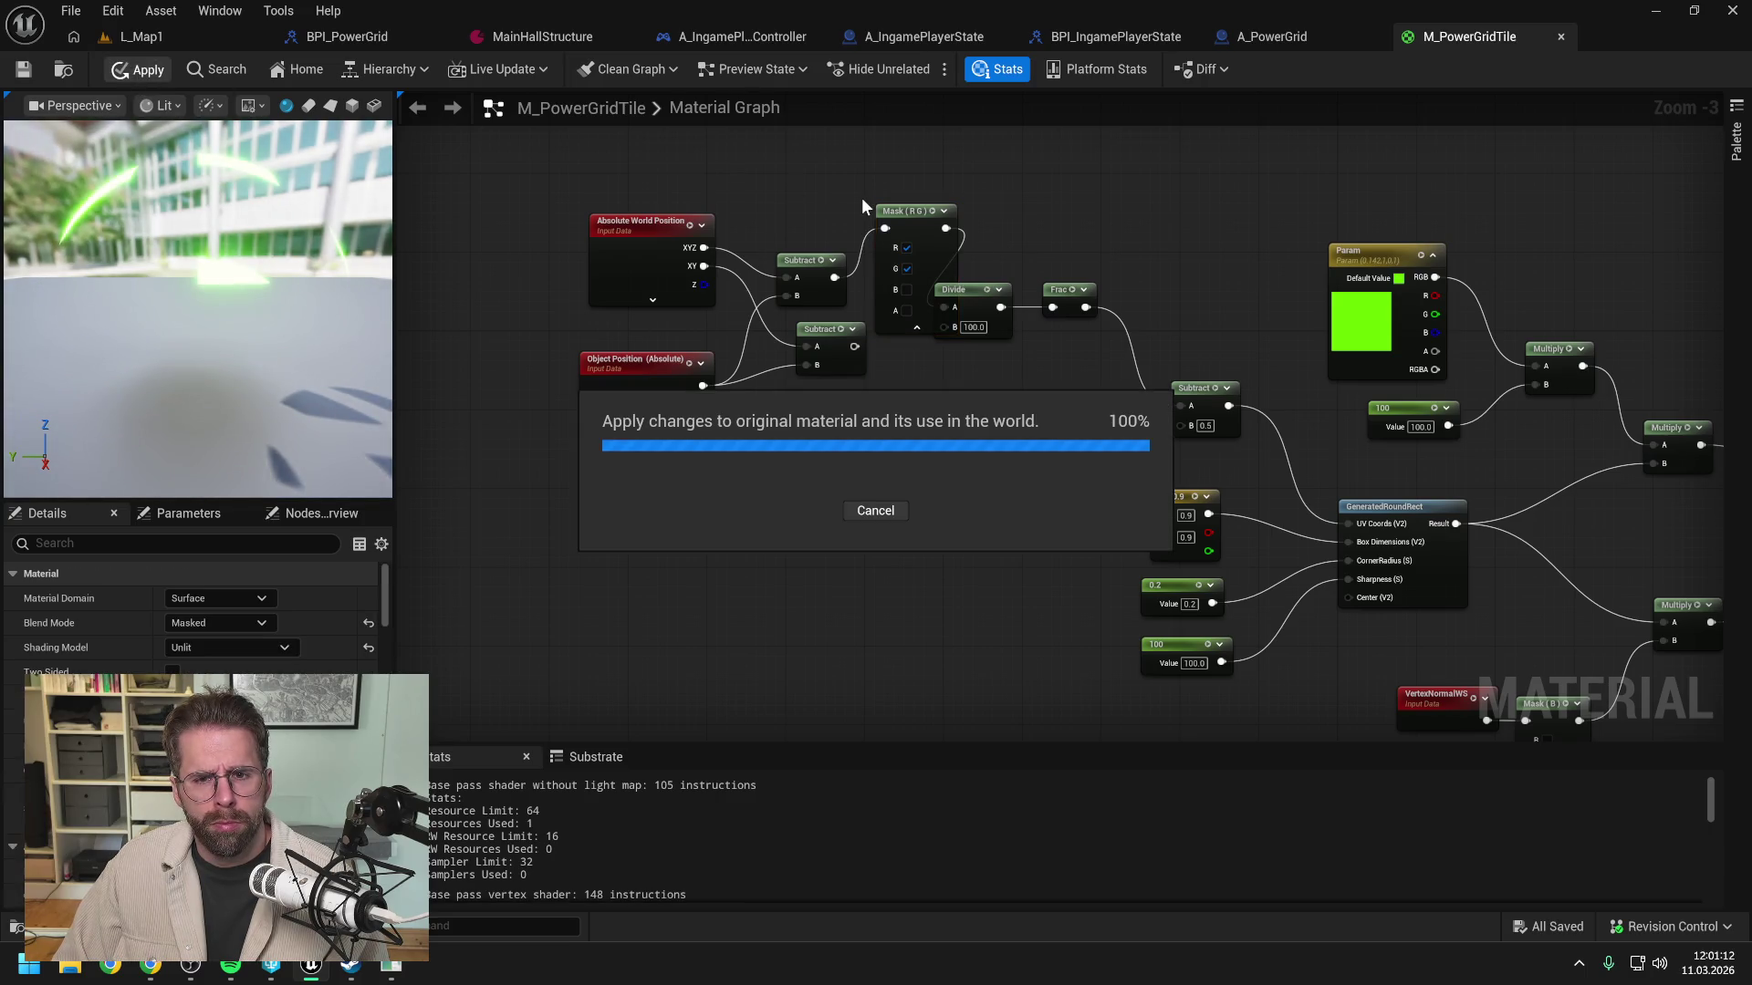
{"action": "left_click", "coordinate": [826, 331]}
{"action": "key", "text": "Delete"}
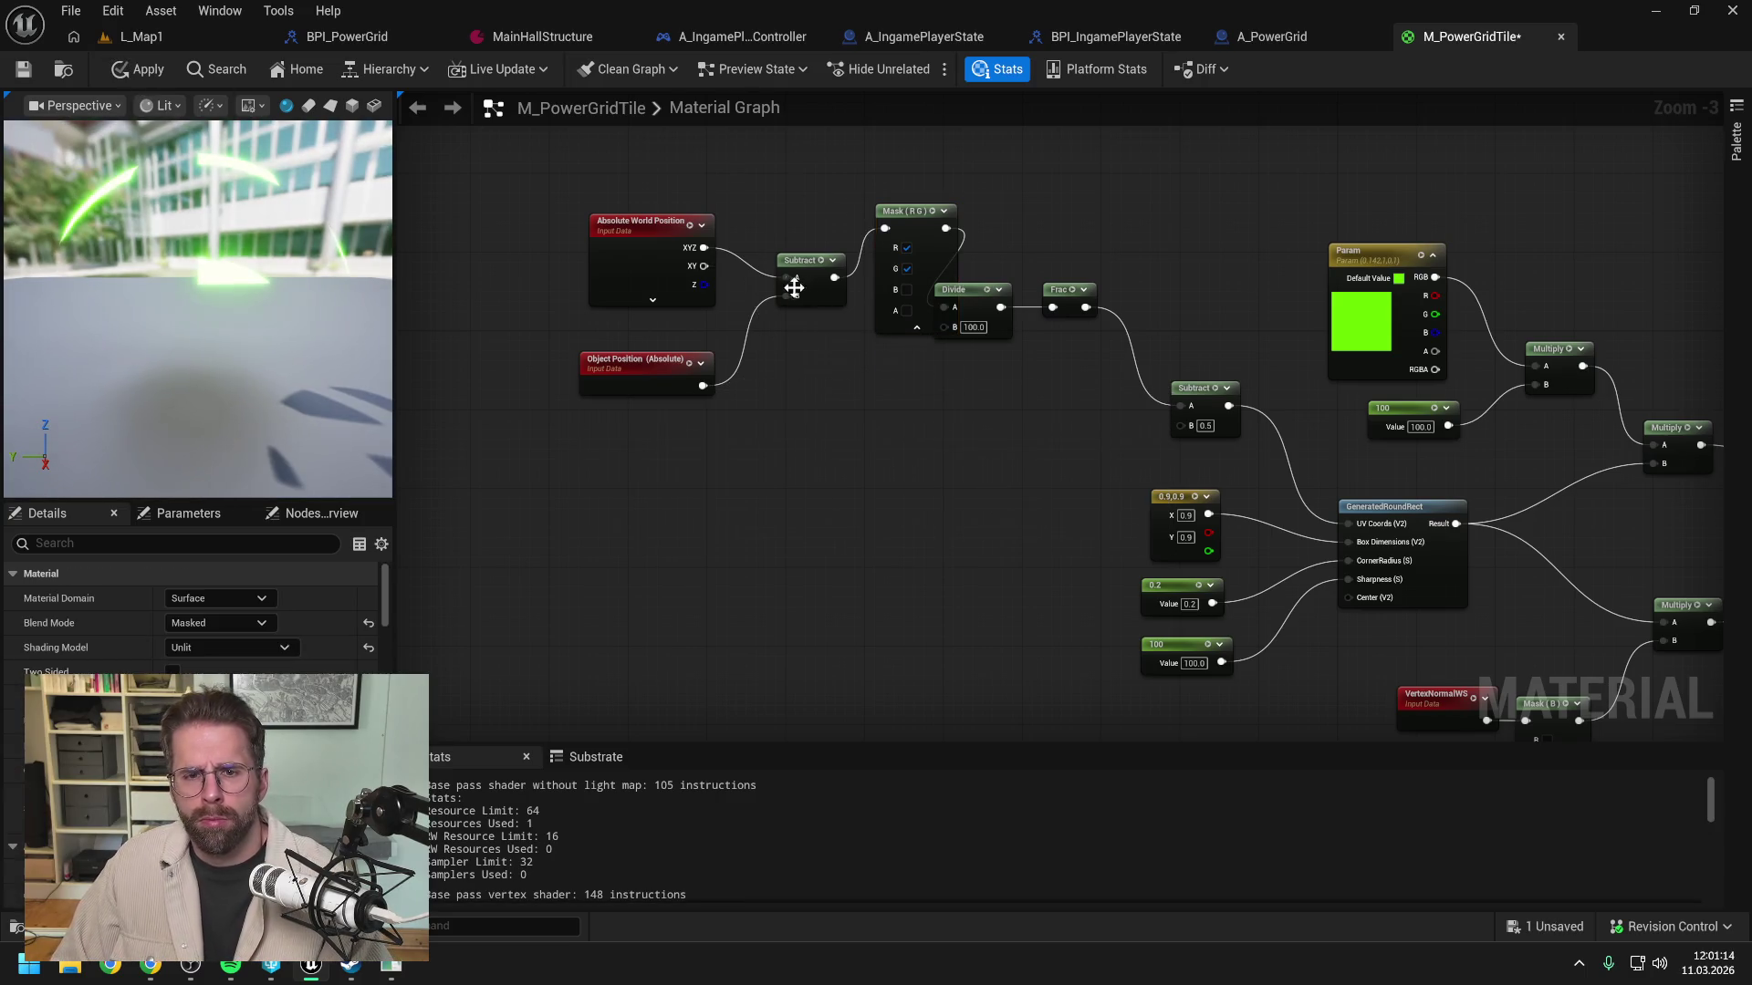
Step: Arrange the two position nodes, Subtract and Mask in one row leading into Divide
{"action": "left_click_drag", "start_coordinate": [555, 198], "coordinate": [819, 411]}
{"action": "left_click_drag", "start_coordinate": [802, 283], "coordinate": [726, 322]}
{"action": "left_click_drag", "start_coordinate": [931, 211], "coordinate": [861, 299]}
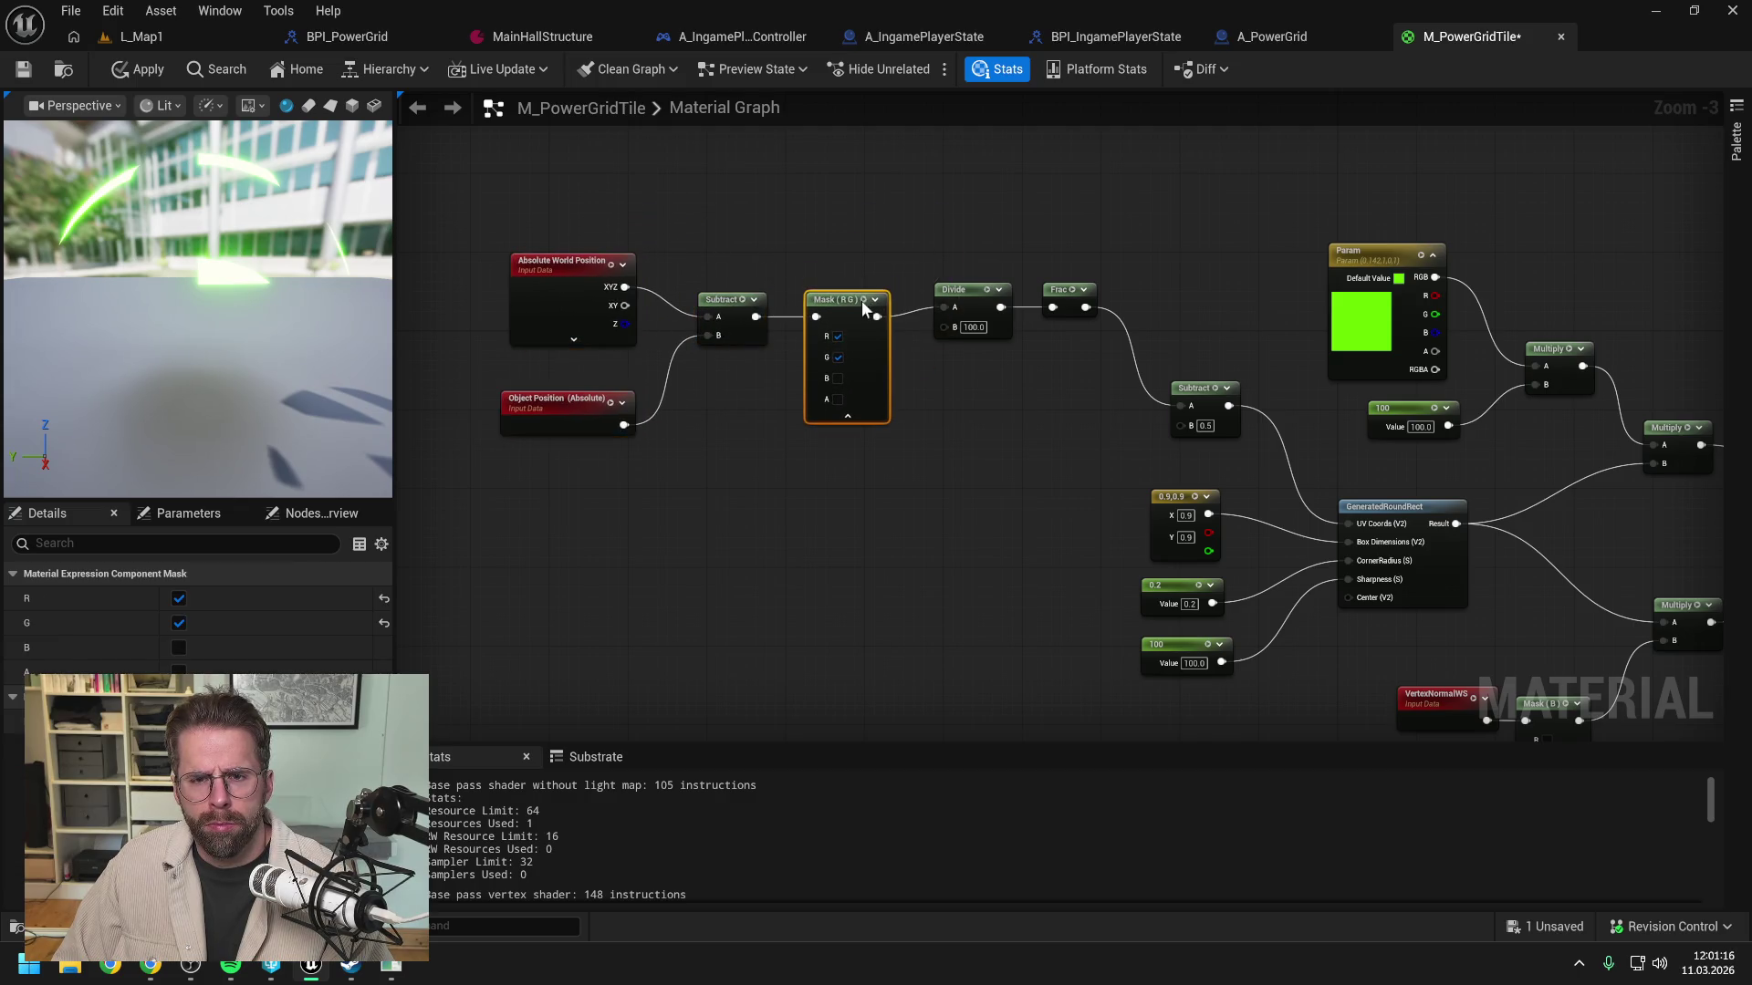
{"action": "left_click", "coordinate": [1026, 230]}
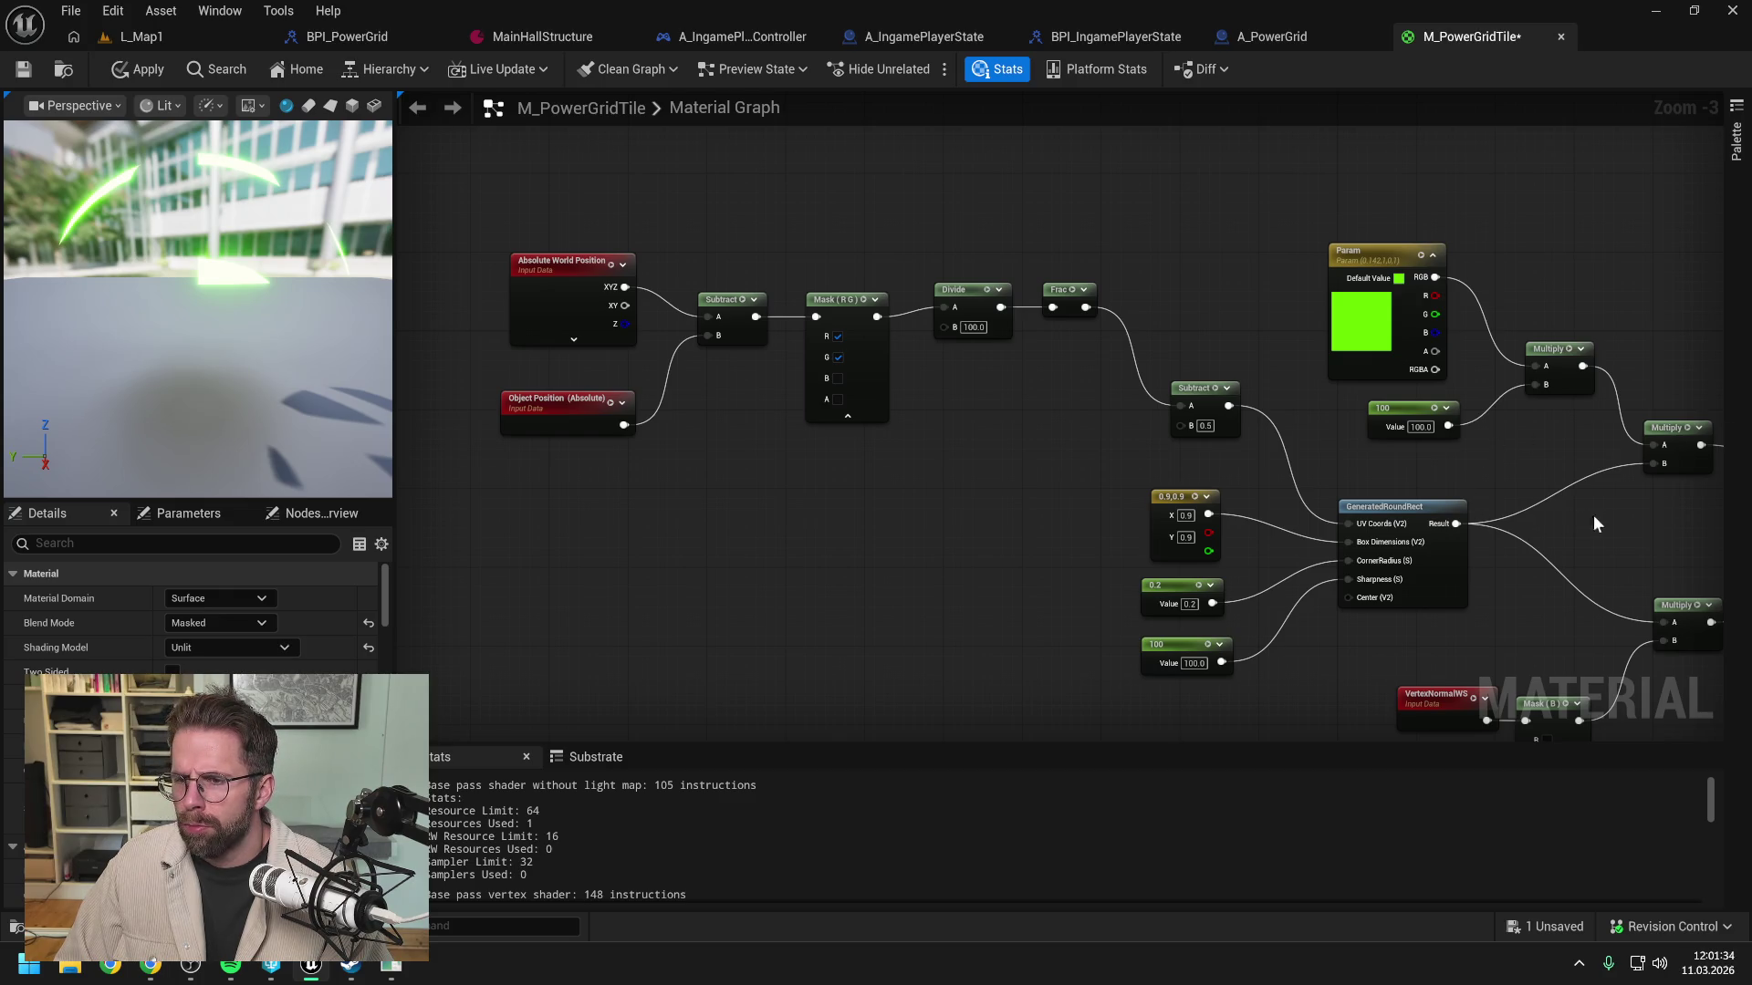
{"action": "left_click_drag", "start_coordinate": [1593, 514], "coordinate": [1259, 382]}
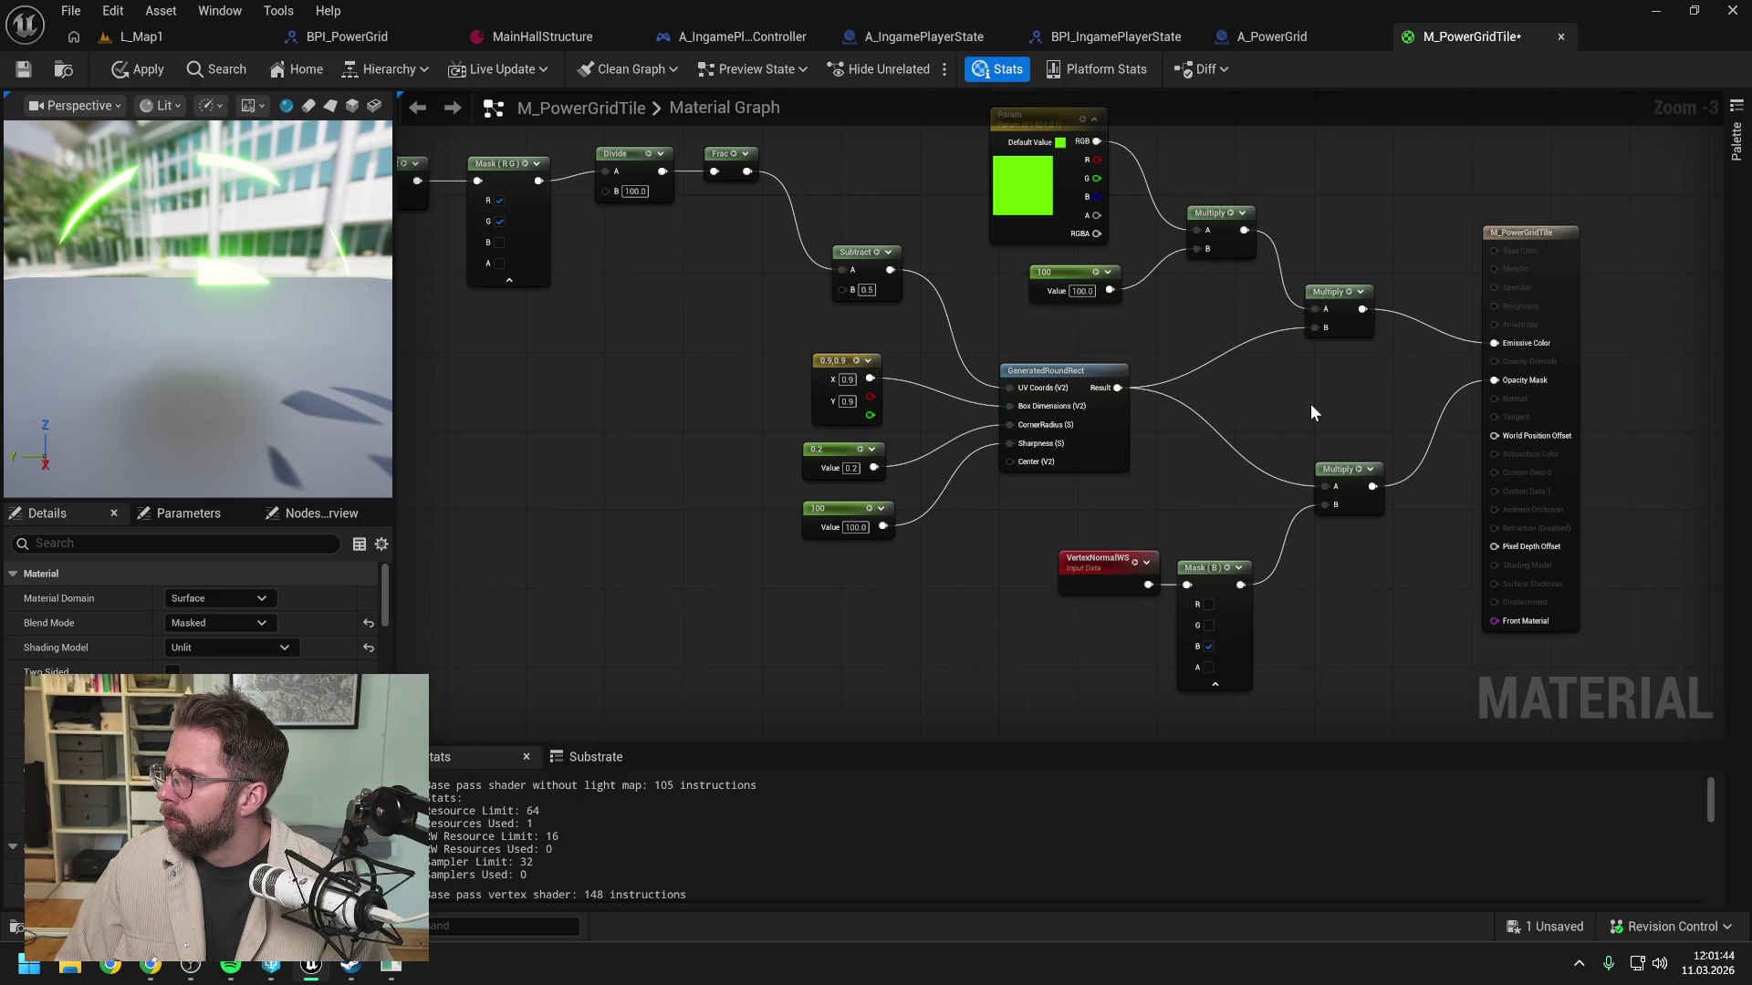
Step: Wire Result to Opacity Mask, and the colour Multiply via the VertexNormalWS-mask Multiply into Emissive Color
{"action": "left_click_drag", "start_coordinate": [1307, 412], "coordinate": [1266, 417]}
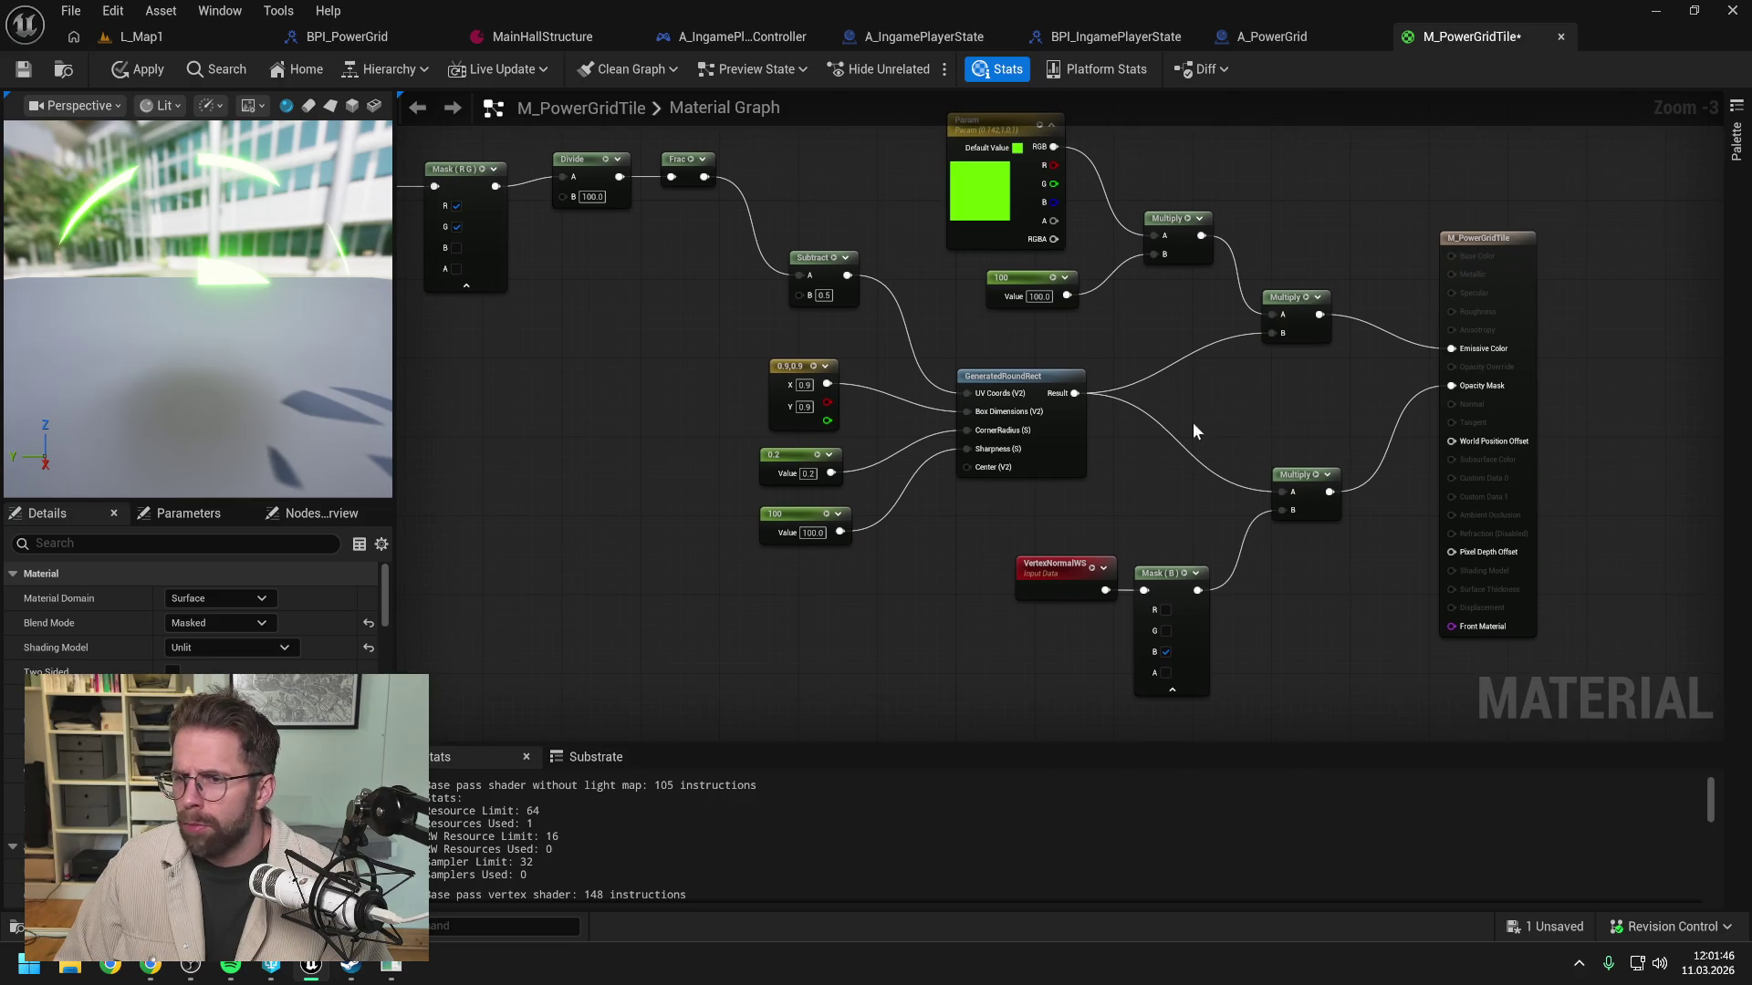
{"action": "left_click_drag", "start_coordinate": [1074, 393], "coordinate": [1465, 386]}
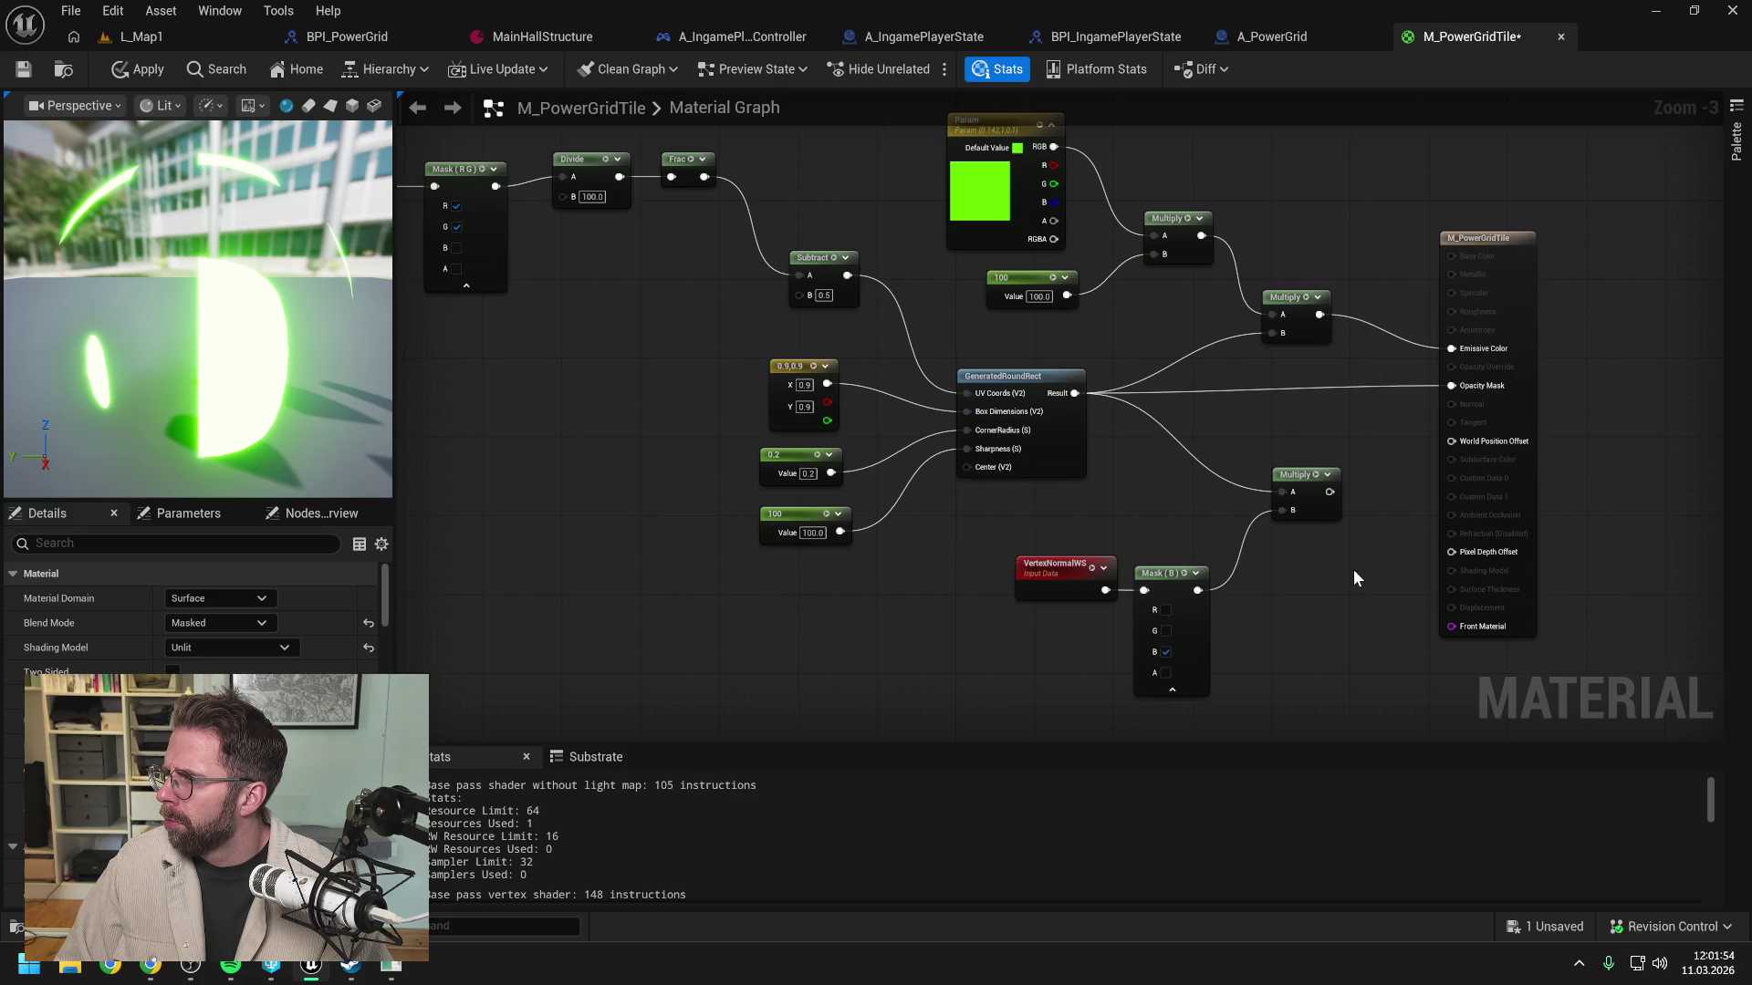
{"action": "mouse_move", "coordinate": [1356, 562]}
{"action": "left_mouse_down"}
{"action": "mouse_move", "coordinate": [1286, 606]}
{"action": "mouse_move", "coordinate": [1229, 609]}
{"action": "left_mouse_up"}
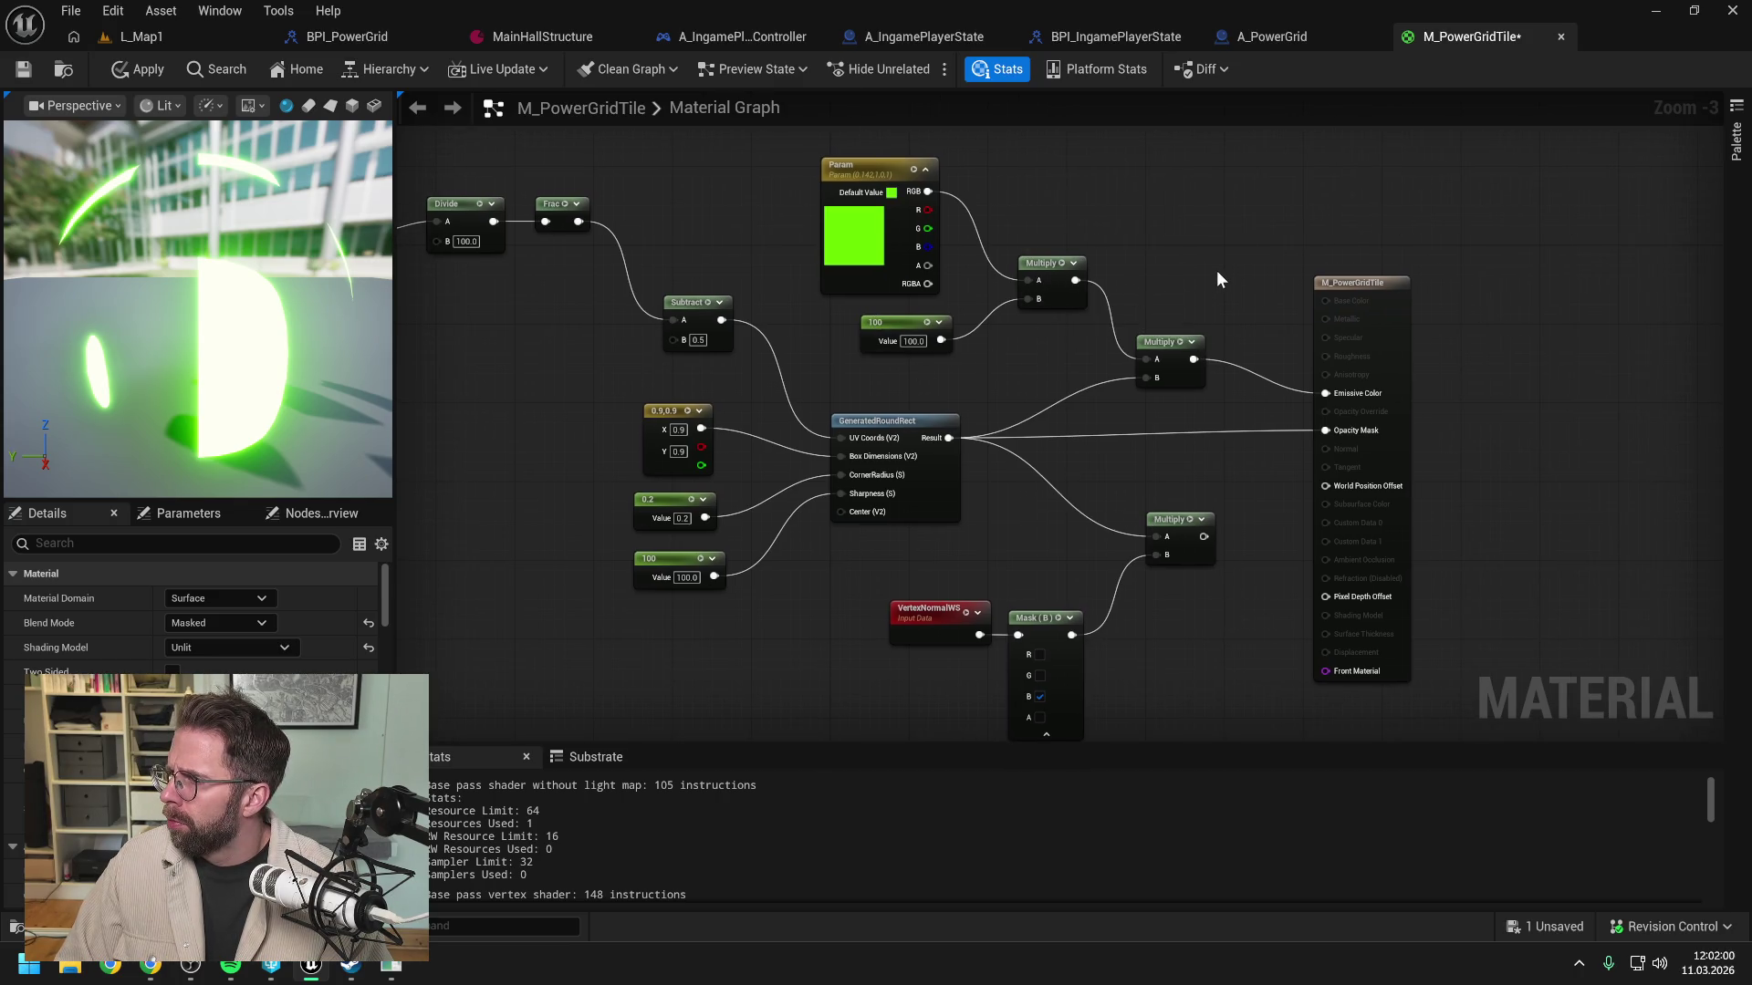
{"action": "left_click_drag", "start_coordinate": [1224, 274], "coordinate": [1013, 285]}
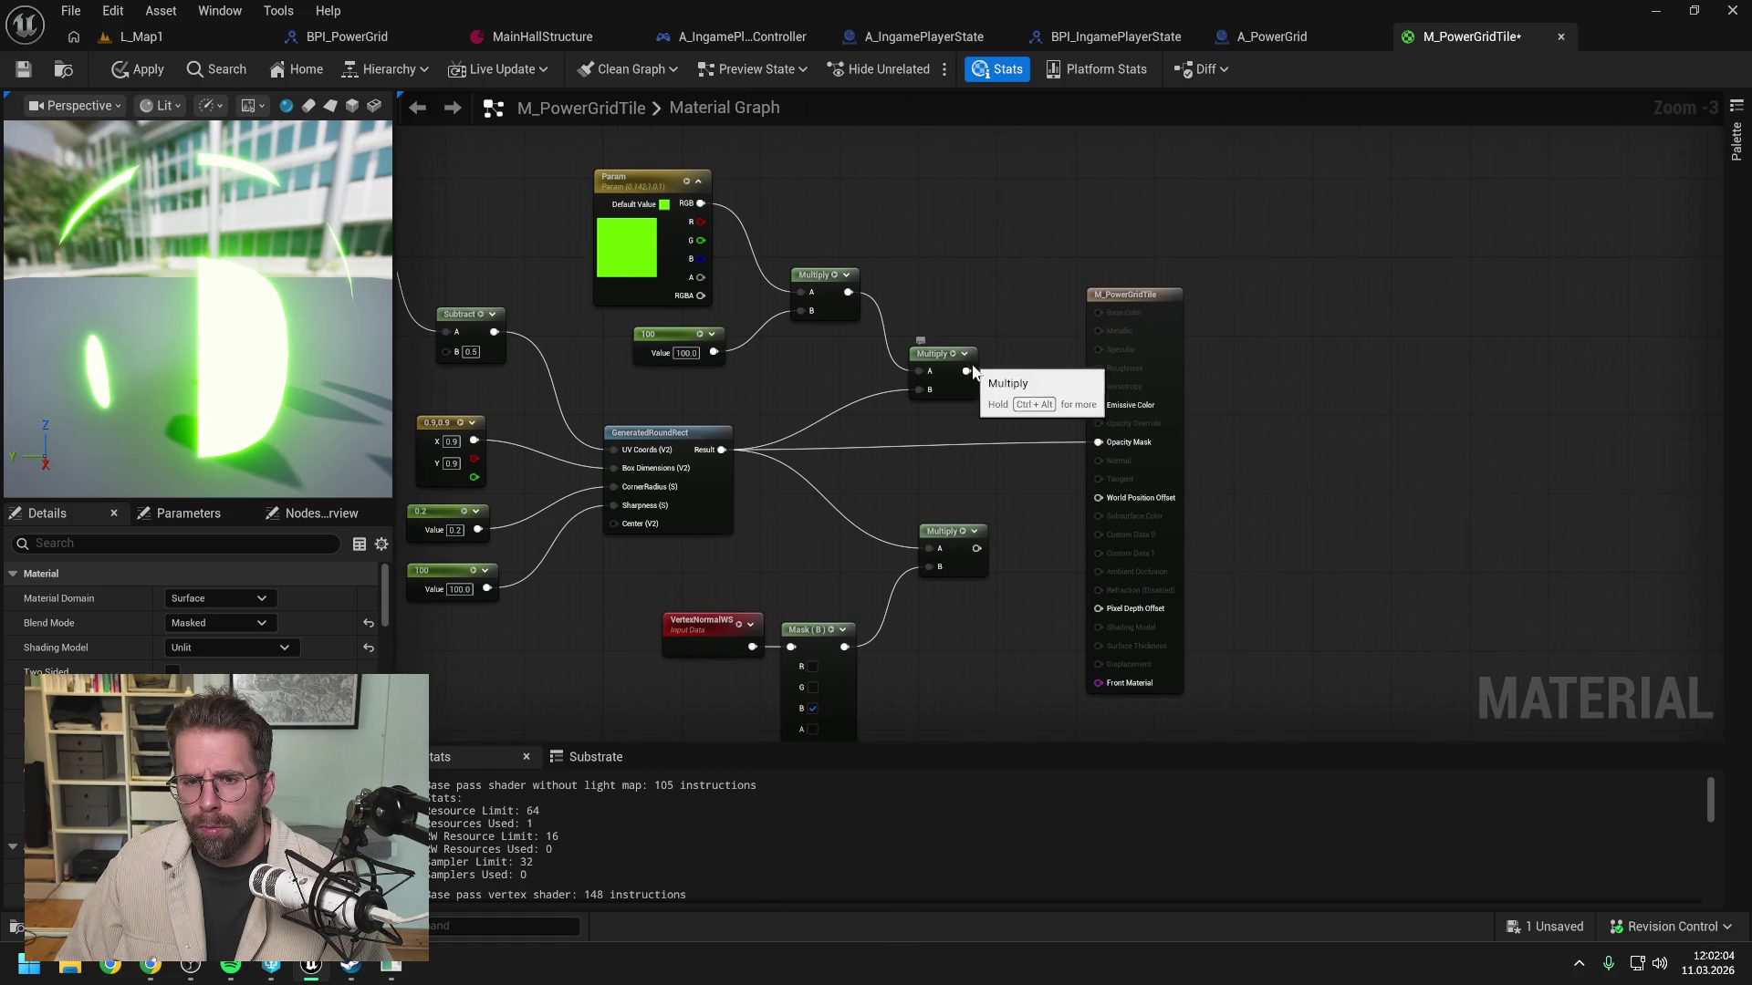
{"action": "mouse_move", "coordinate": [966, 371]}
{"action": "left_mouse_down"}
{"action": "mouse_move", "coordinate": [925, 555]}
{"action": "mouse_move", "coordinate": [1098, 405]}
{"action": "left_mouse_up"}
{"action": "left_click_drag", "start_coordinate": [868, 331], "coordinate": [1242, 343]}
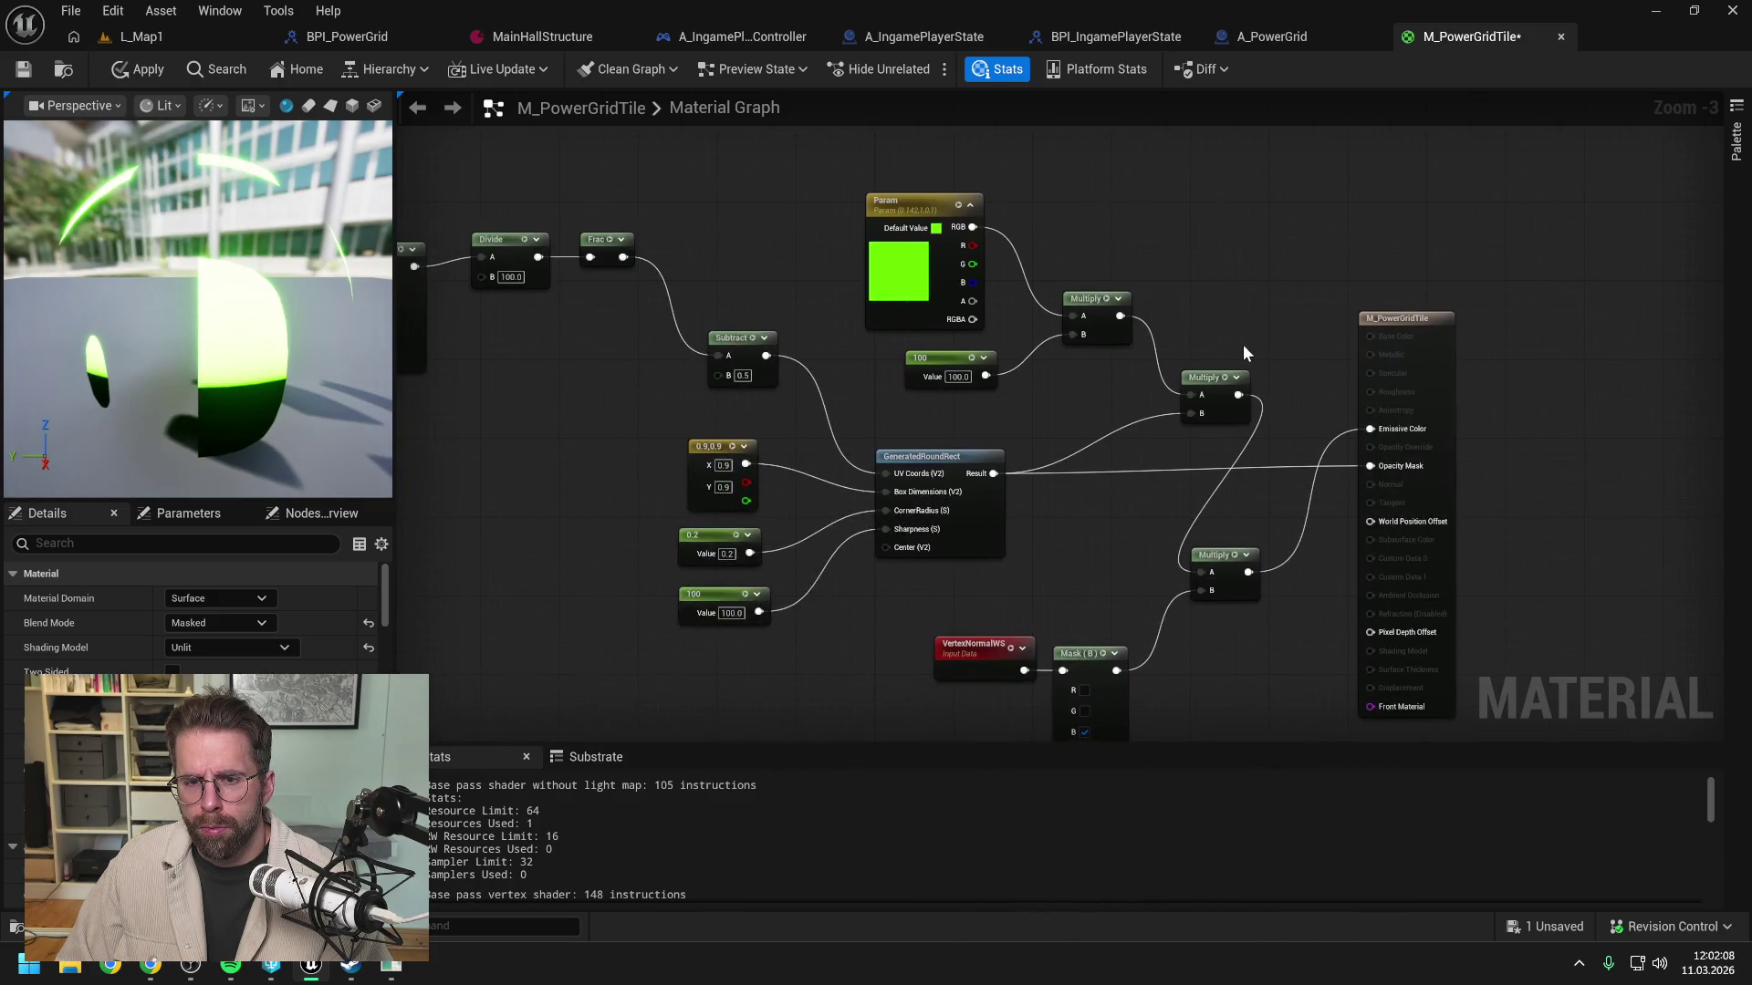
Step: Reposition the Param, Multiply, VertexNormalWS and Mask nodes and reconnect Mask to the lower Multiply
{"action": "scroll", "coordinate": [1243, 343], "scroll_direction": "down", "scroll_amount": 1}
{"action": "mouse_move", "coordinate": [1243, 463]}
{"action": "left_mouse_down"}
{"action": "mouse_move", "coordinate": [1034, 292]}
{"action": "mouse_move", "coordinate": [812, 169]}
{"action": "left_mouse_up"}
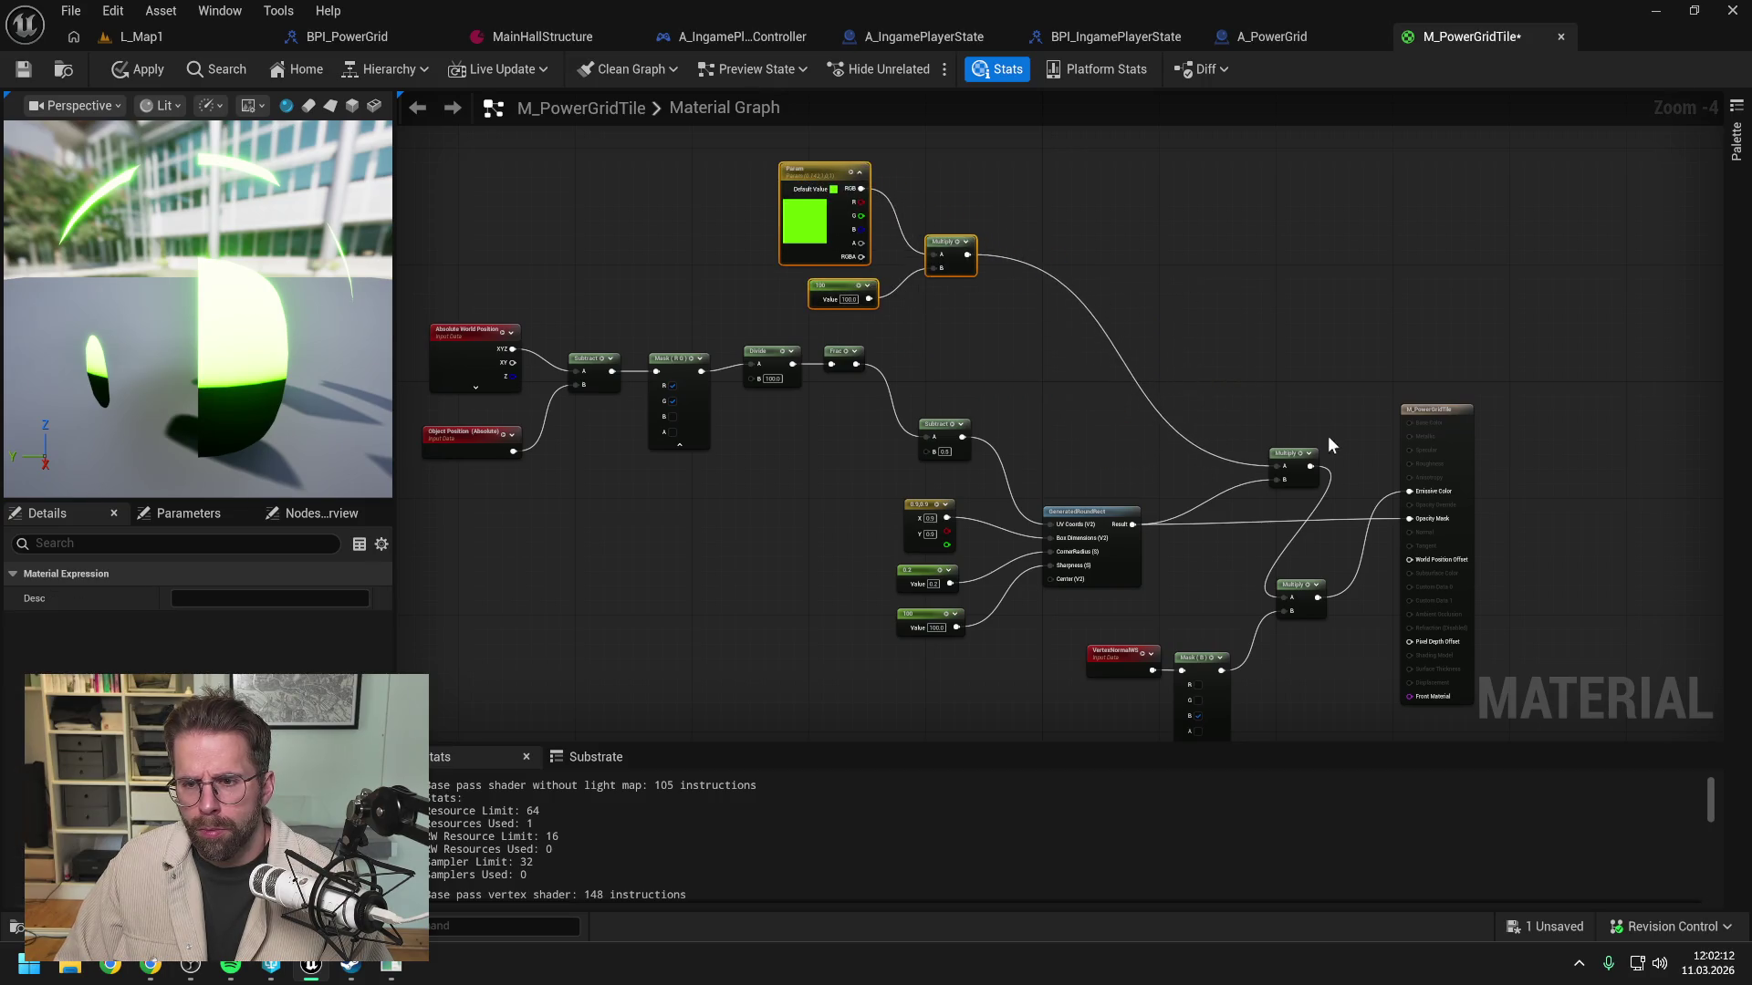
{"action": "left_click_drag", "start_coordinate": [1295, 454], "coordinate": [1207, 395]}
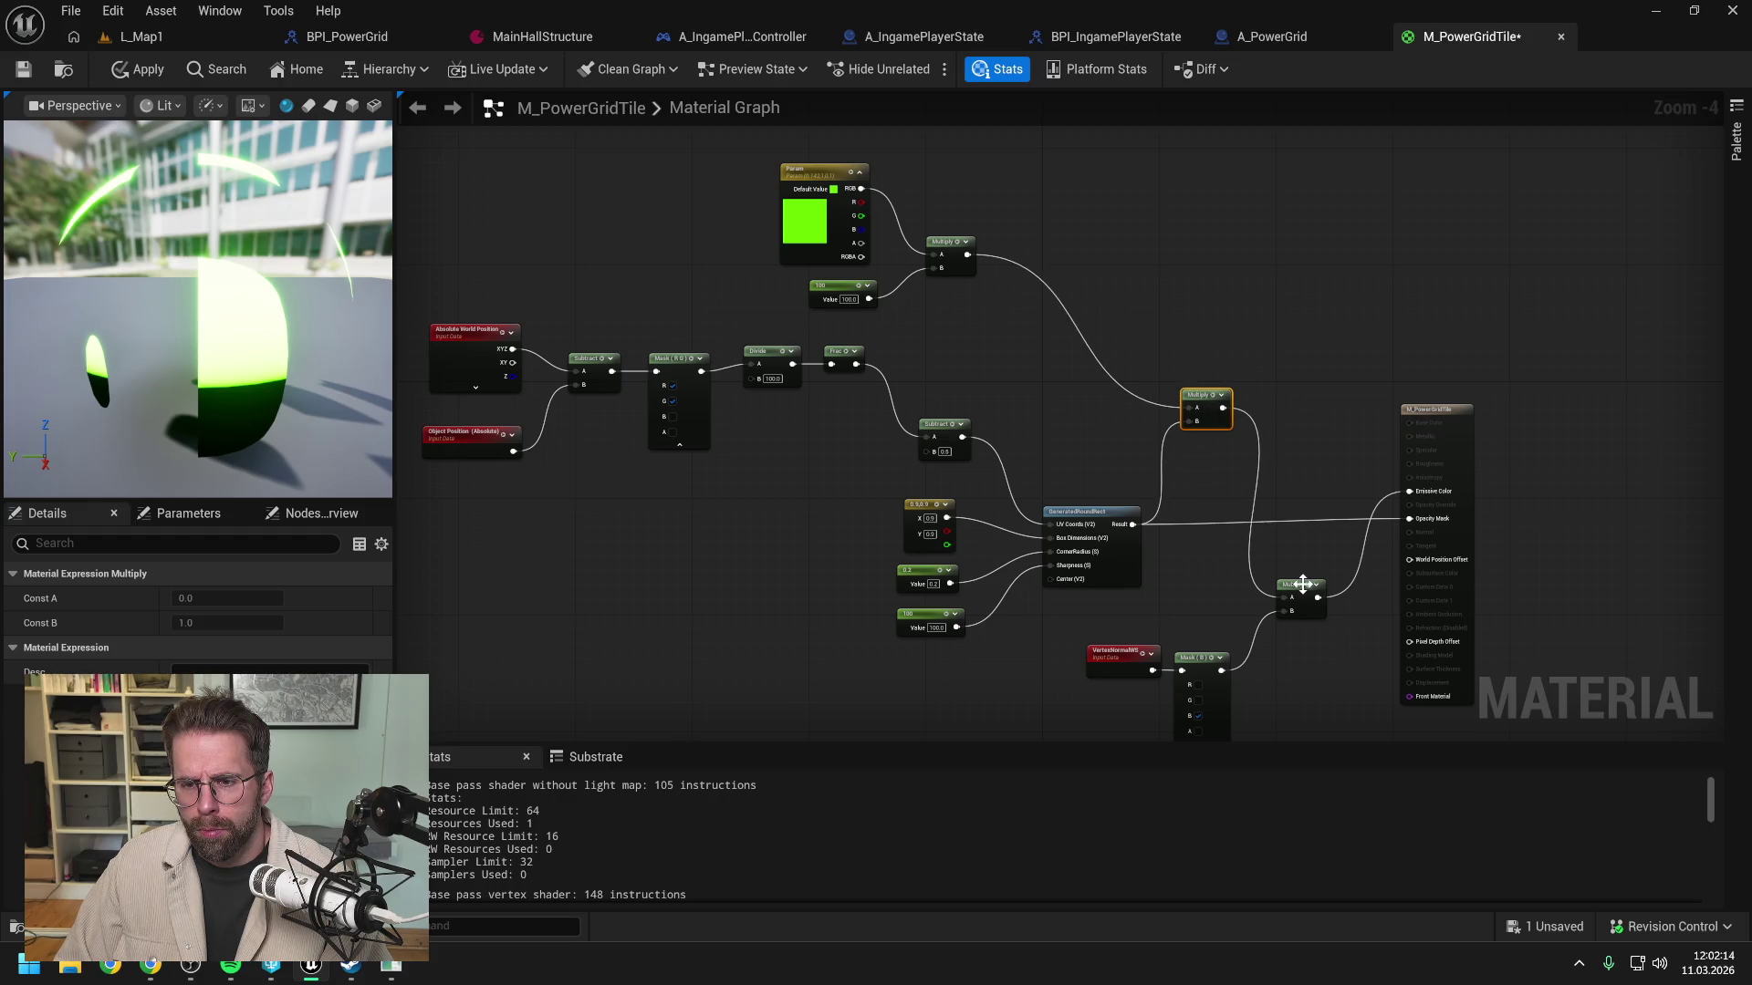
{"action": "left_click_drag", "start_coordinate": [1302, 584], "coordinate": [1330, 420]}
{"action": "mouse_move", "coordinate": [1100, 632]}
{"action": "left_mouse_down"}
{"action": "mouse_move", "coordinate": [1192, 606]}
{"action": "mouse_move", "coordinate": [1264, 277]}
{"action": "mouse_move", "coordinate": [1311, 429]}
{"action": "left_mouse_up"}
{"action": "left_click", "coordinate": [1367, 311]}
{"action": "mouse_move", "coordinate": [1223, 407]}
{"action": "left_mouse_down"}
{"action": "mouse_move", "coordinate": [1365, 462]}
{"action": "mouse_move", "coordinate": [1333, 441]}
{"action": "mouse_move", "coordinate": [1329, 406]}
{"action": "mouse_move", "coordinate": [1340, 438]}
{"action": "left_mouse_up"}
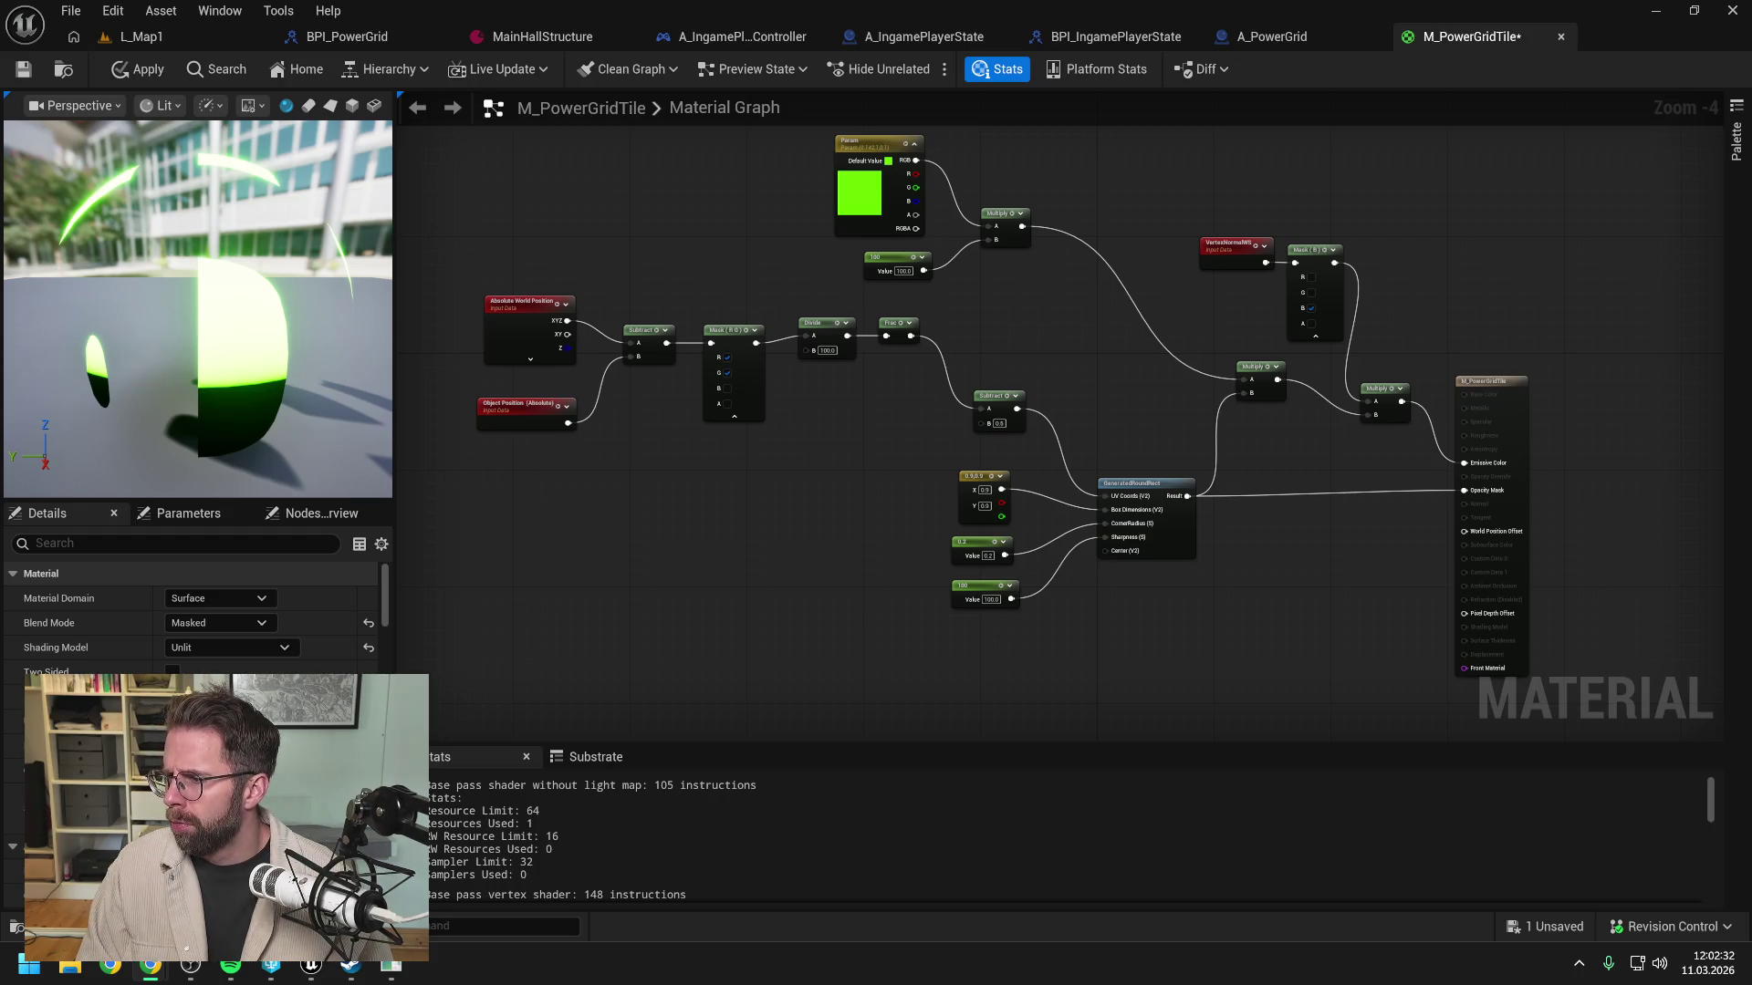
Step: Apply M_PowerGridTile, then play L_Map1 to check the glowing tile grid and stop with Esc
{"action": "left_click", "coordinate": [134, 71]}
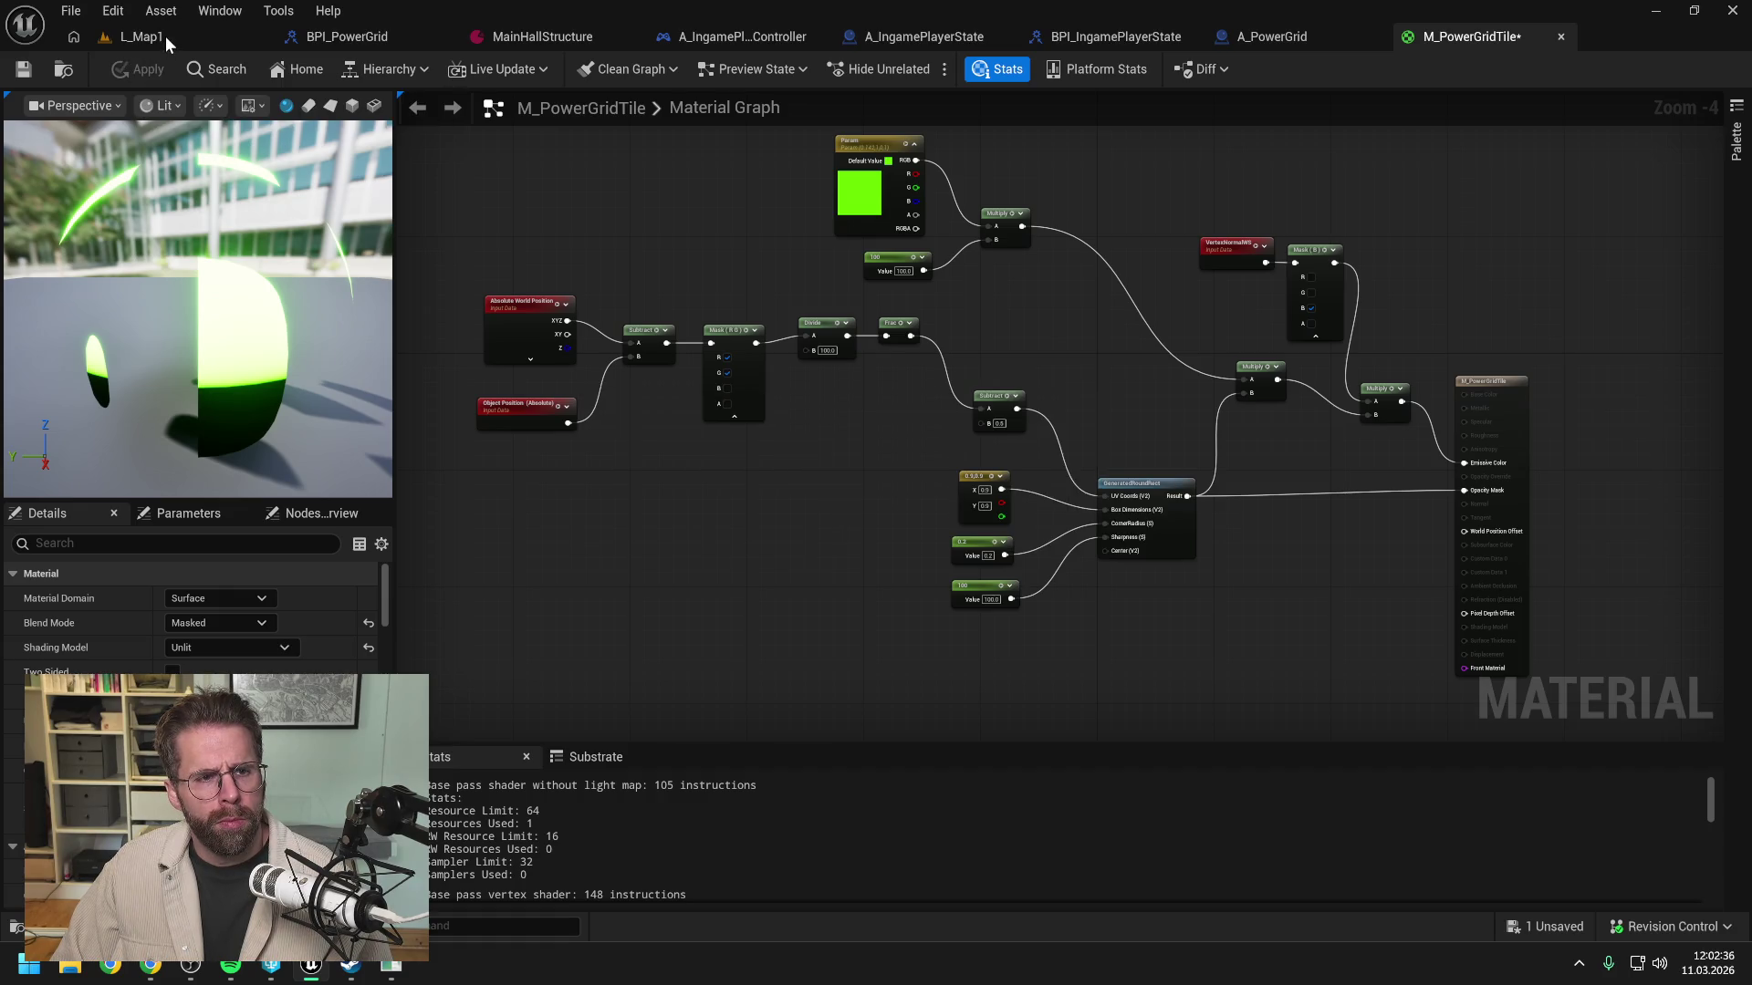
{"action": "left_click", "coordinate": [166, 36]}
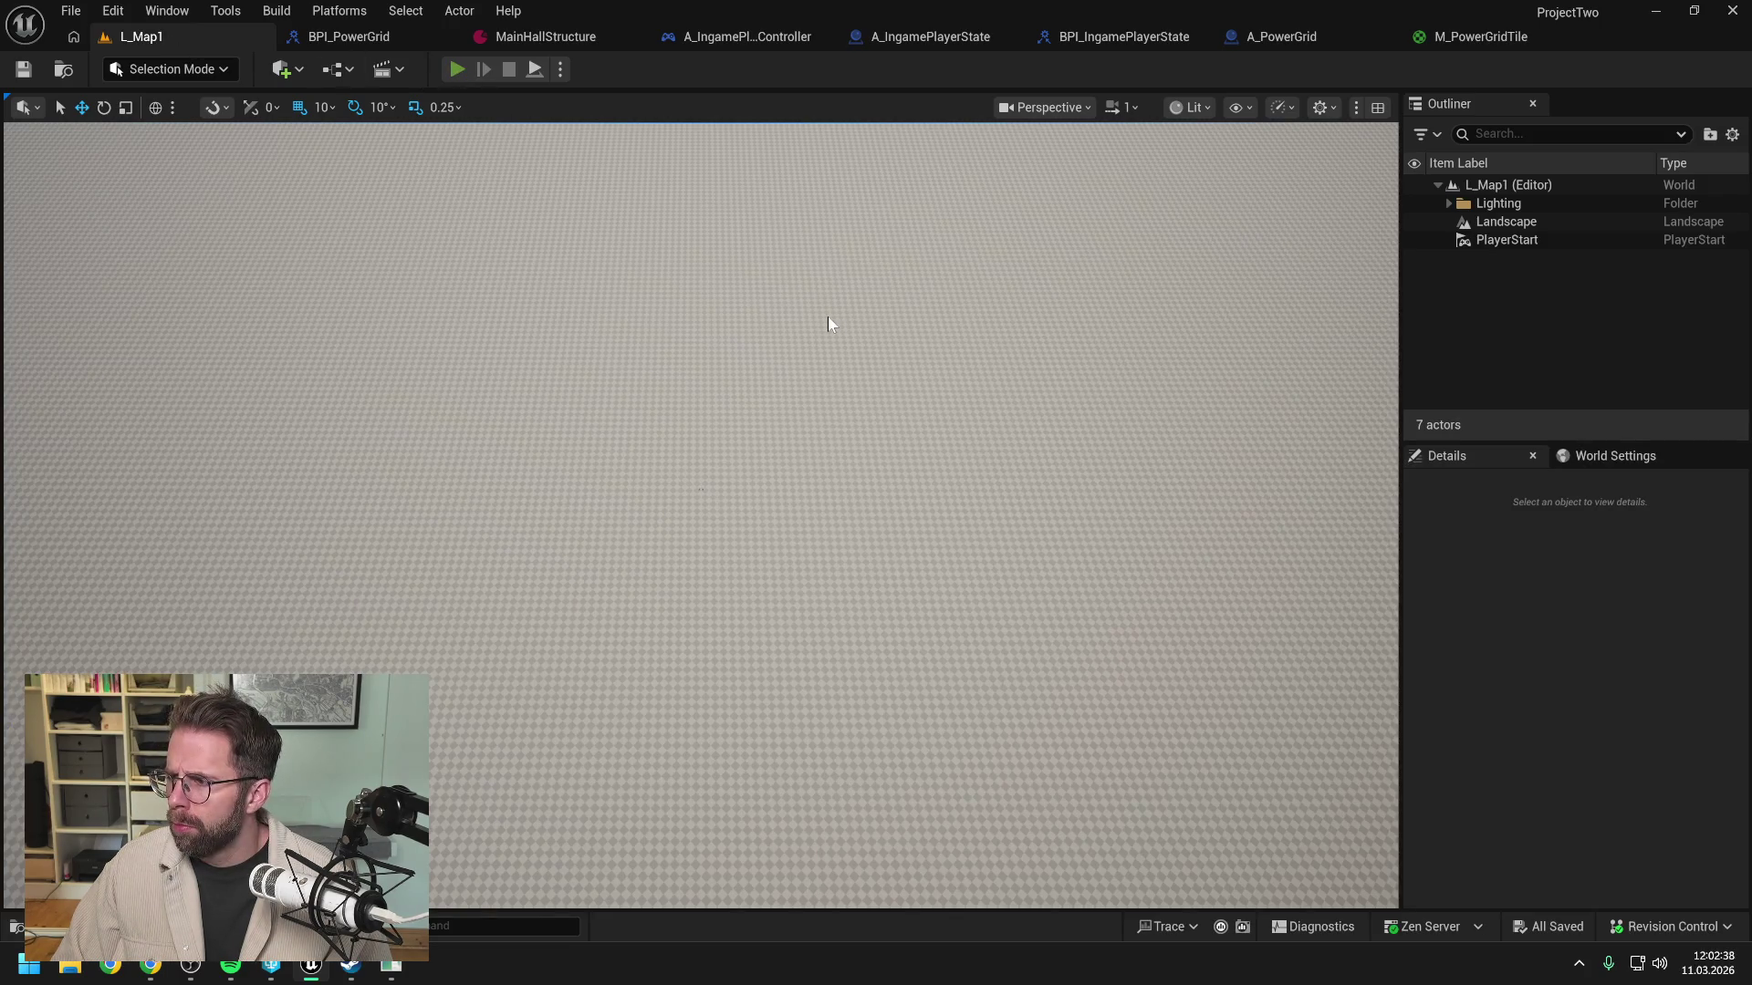
{"action": "key", "text": "alt+p"}
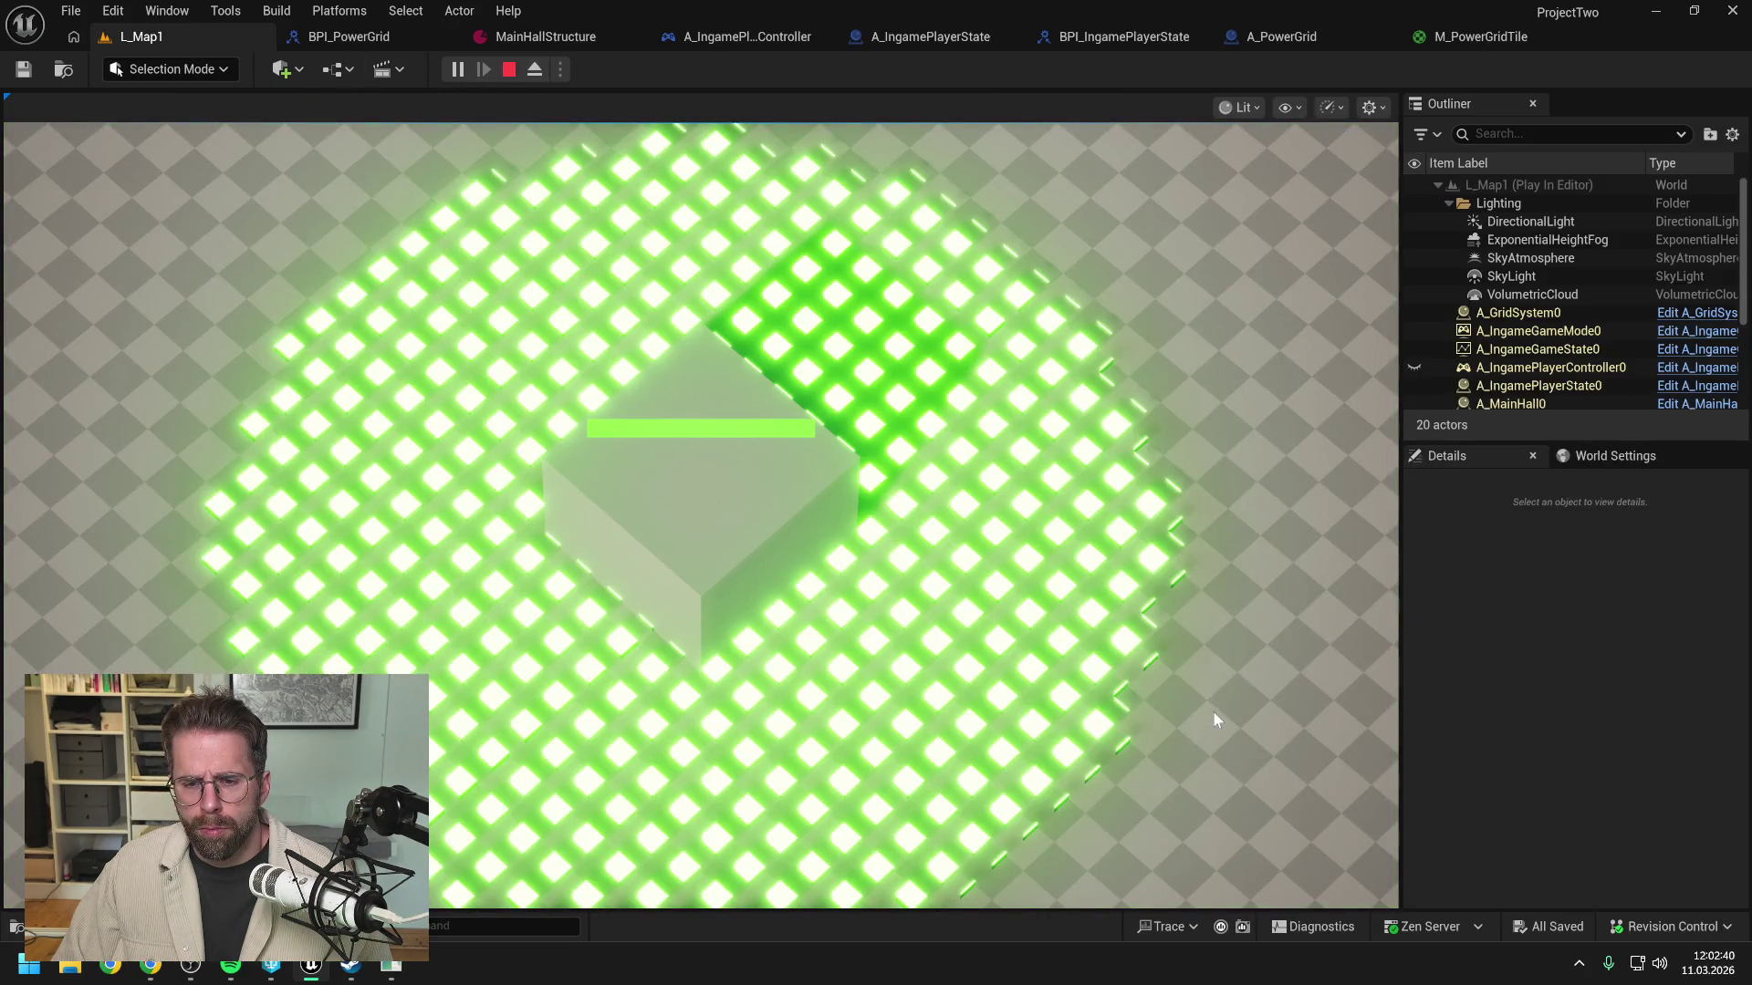
{"action": "scroll", "coordinate": [1153, 736], "scroll_direction": "down", "scroll_amount": 2}
{"action": "scroll", "coordinate": [1004, 685], "scroll_direction": "up", "scroll_amount": 3}
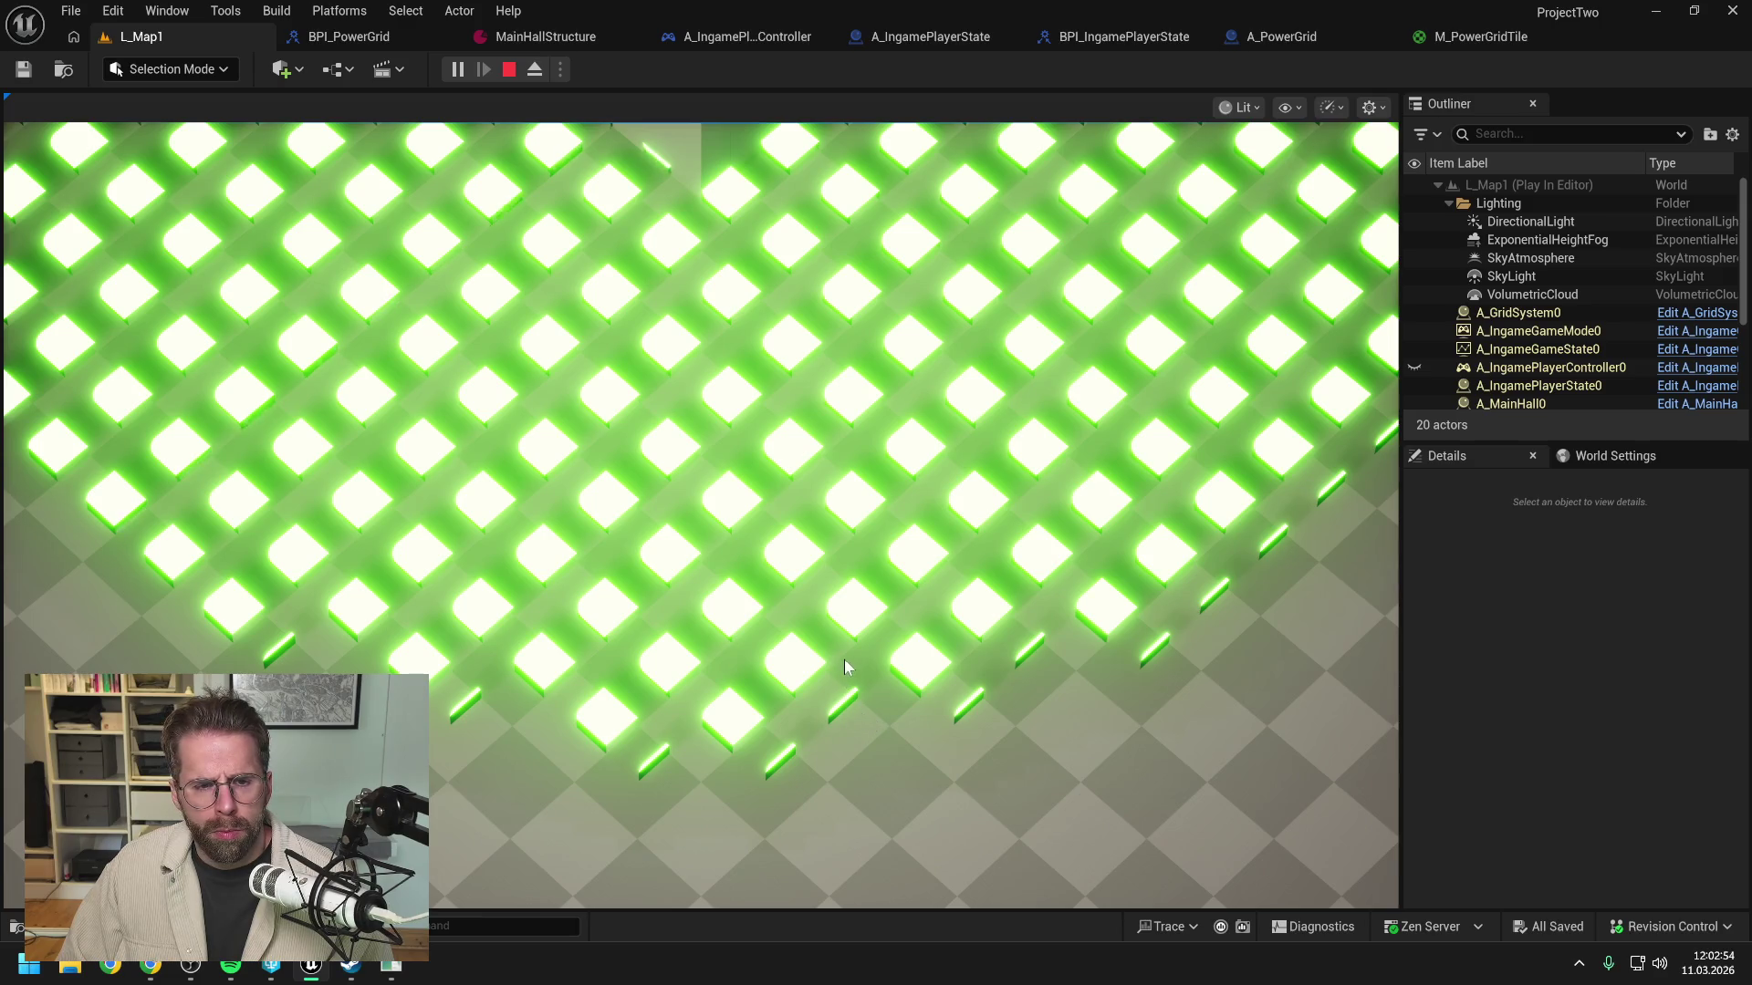
{"action": "scroll", "coordinate": [845, 665], "scroll_direction": "down", "scroll_amount": 5}
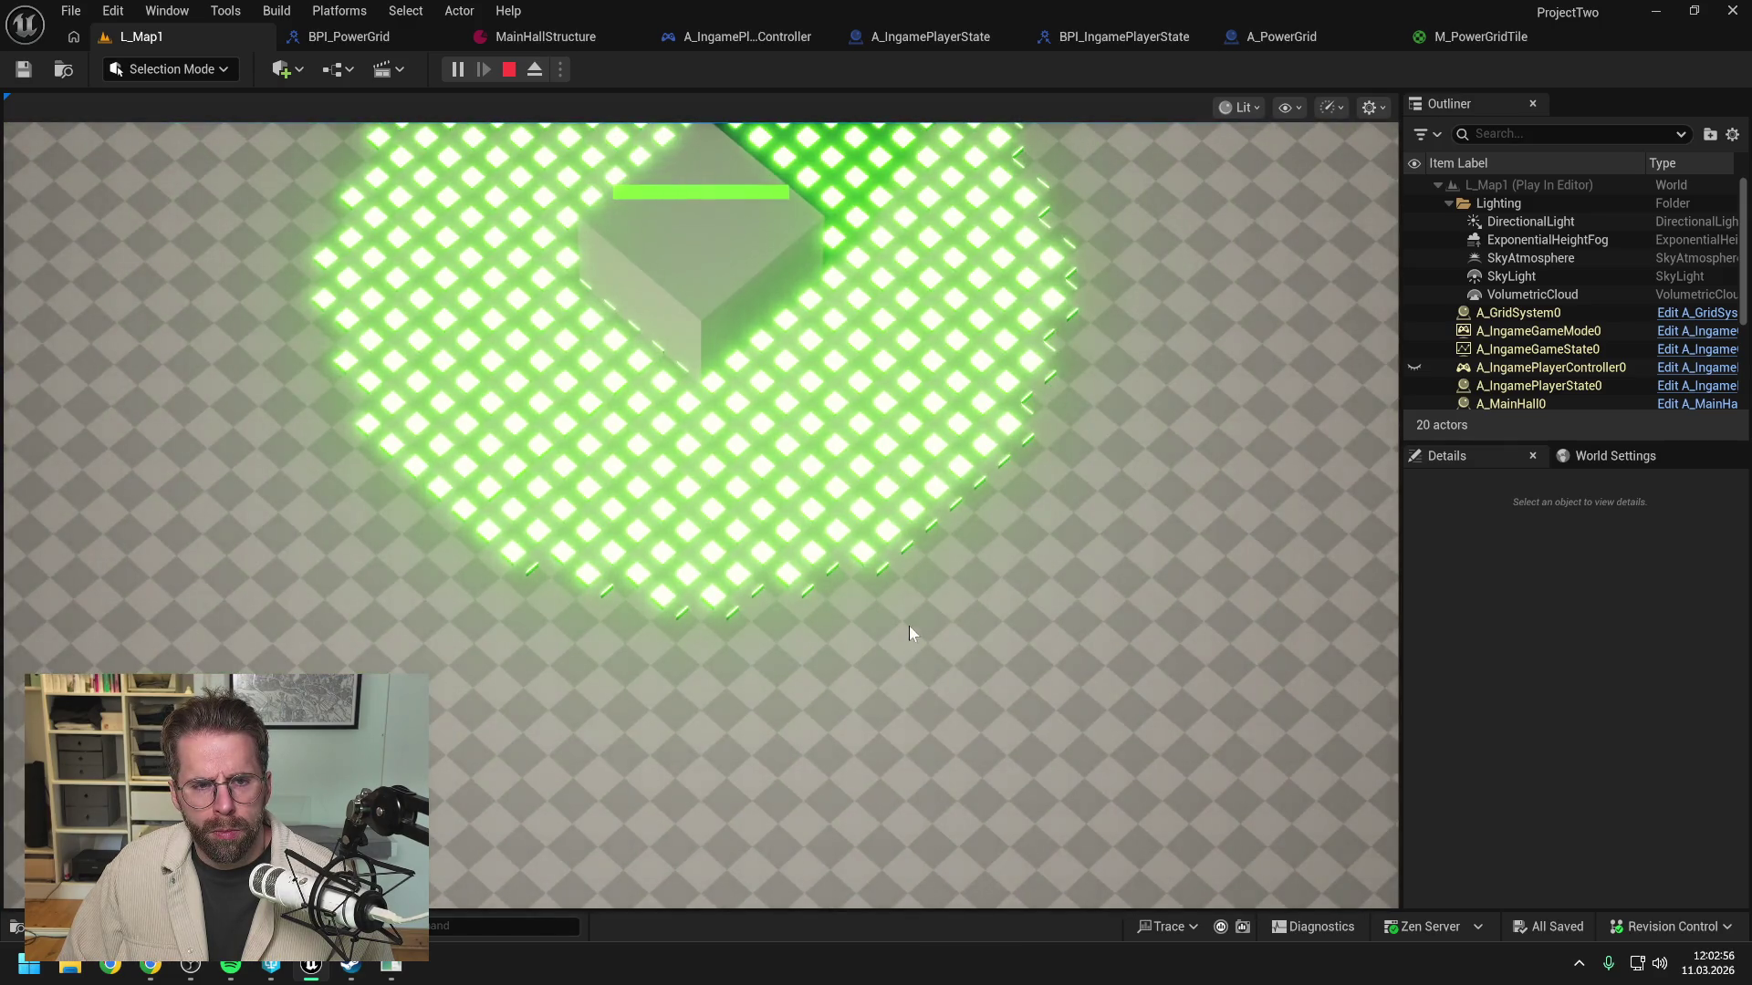
{"action": "scroll", "coordinate": [909, 626], "scroll_direction": "up", "scroll_amount": 5}
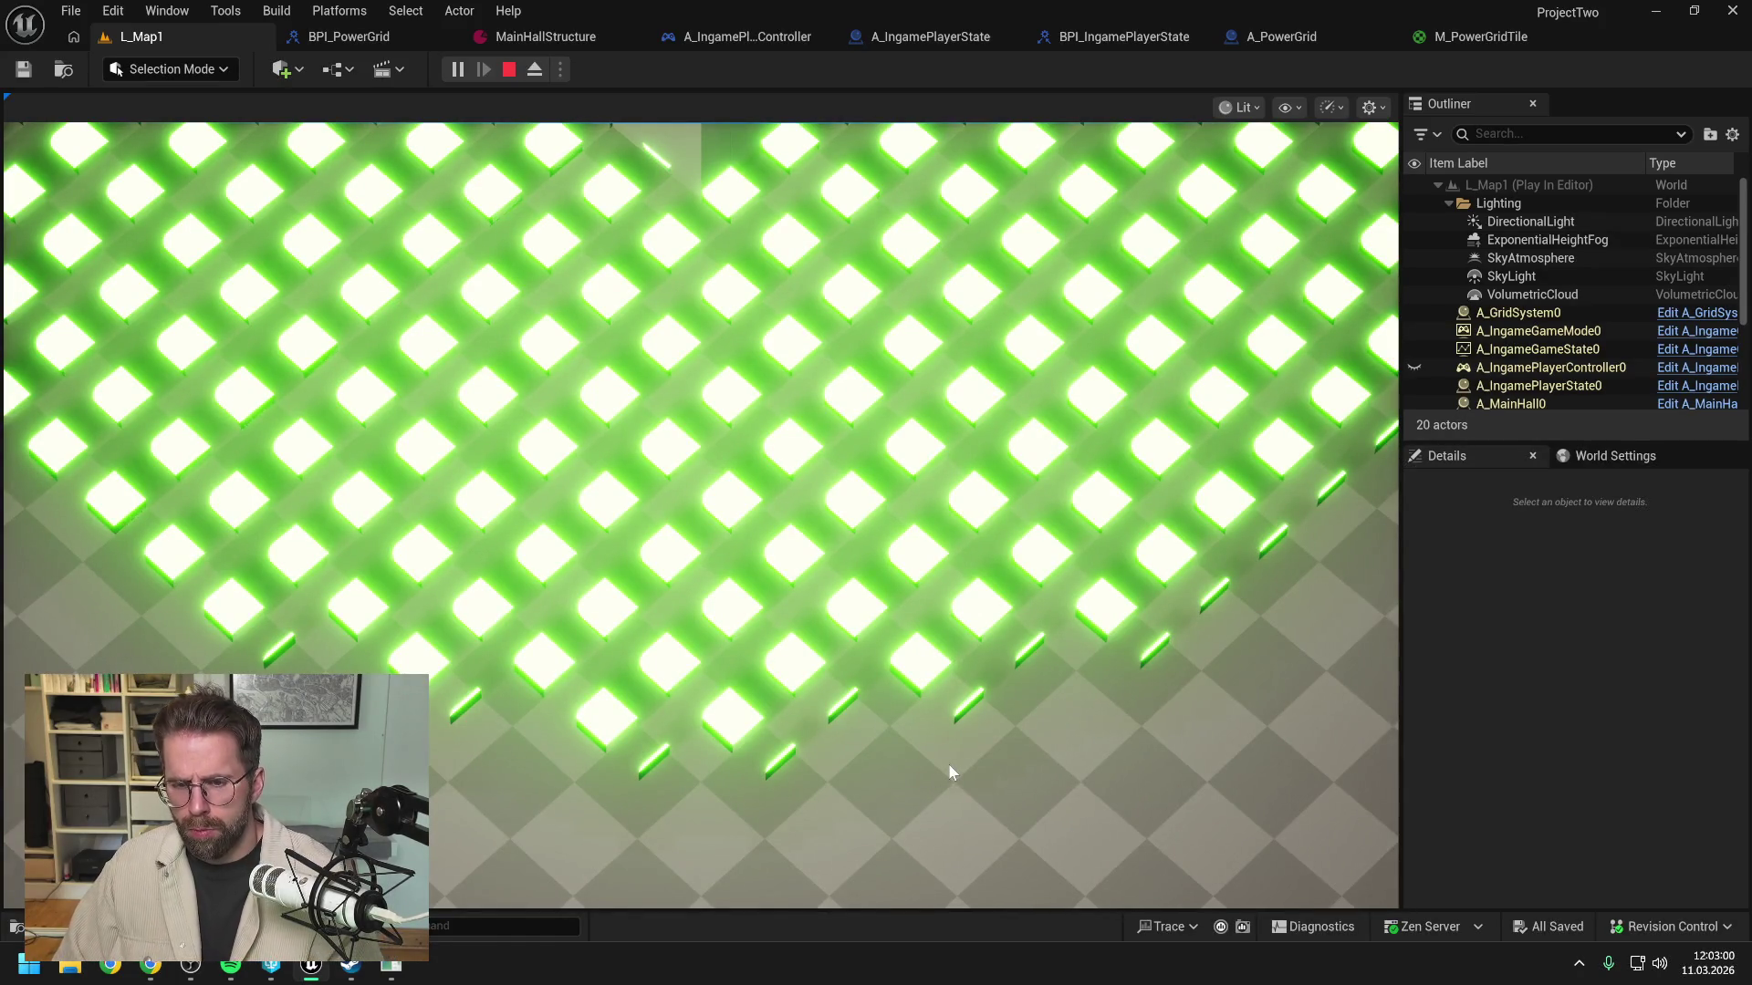
{"action": "key", "text": "Escape"}
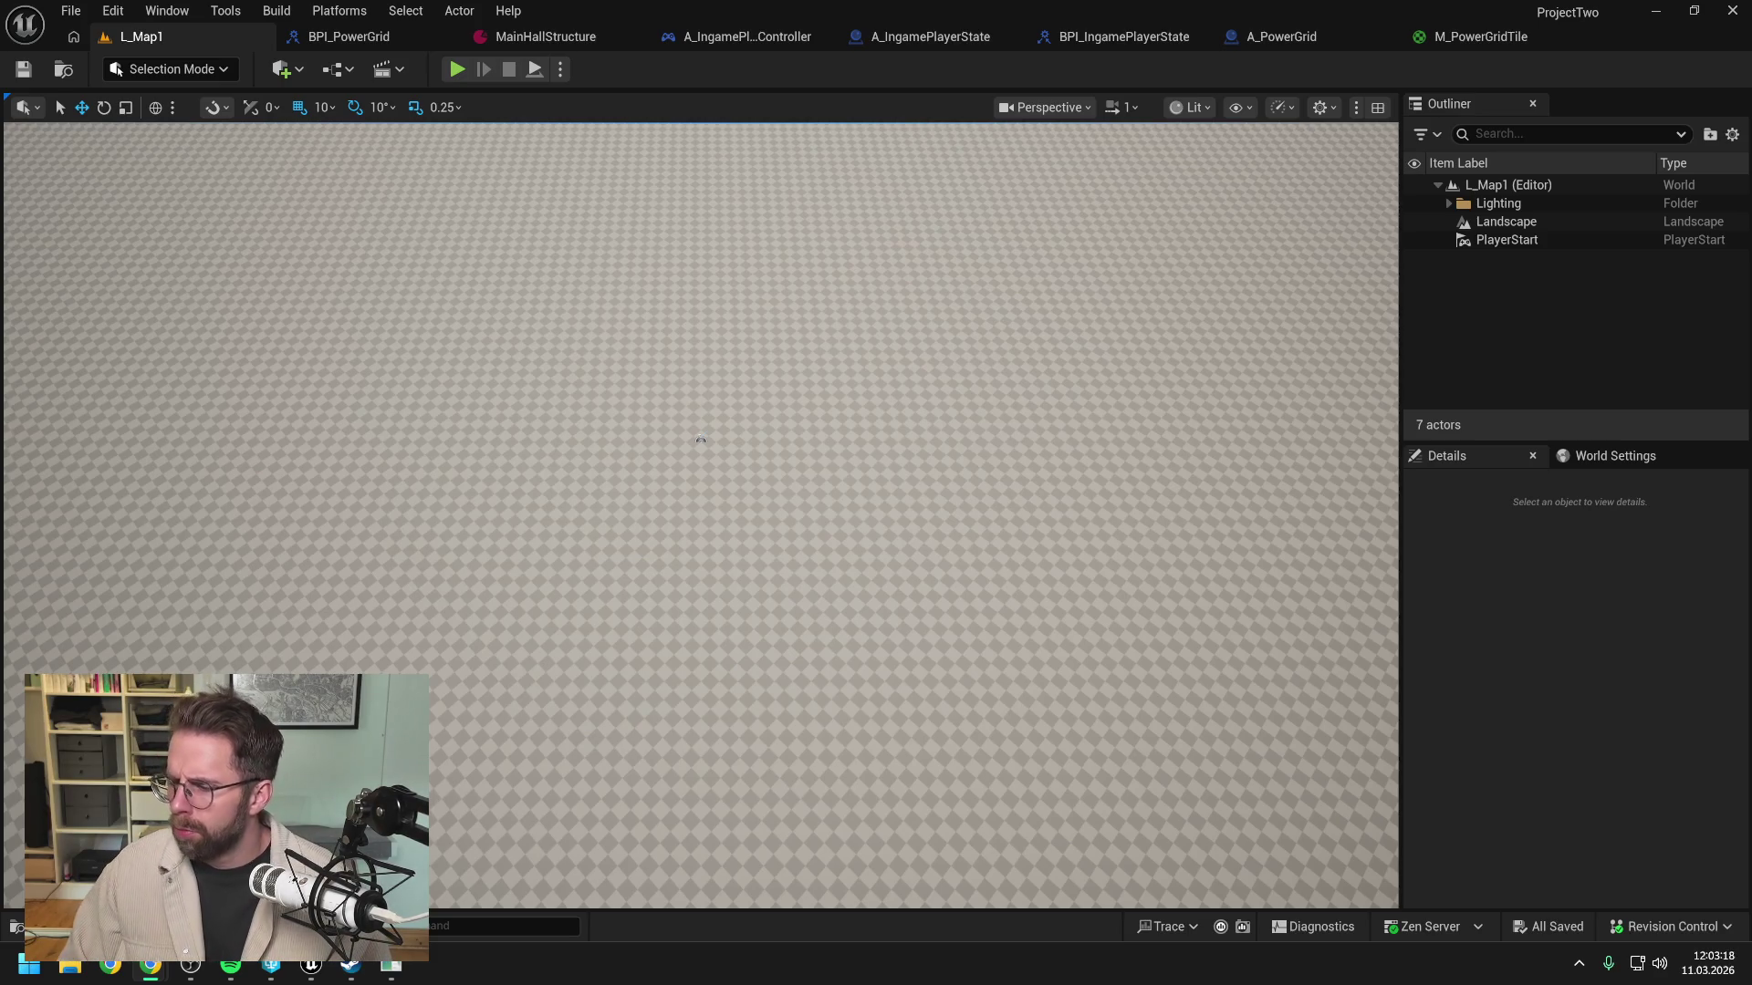
{"action": "left_click", "coordinate": [456, 69]}
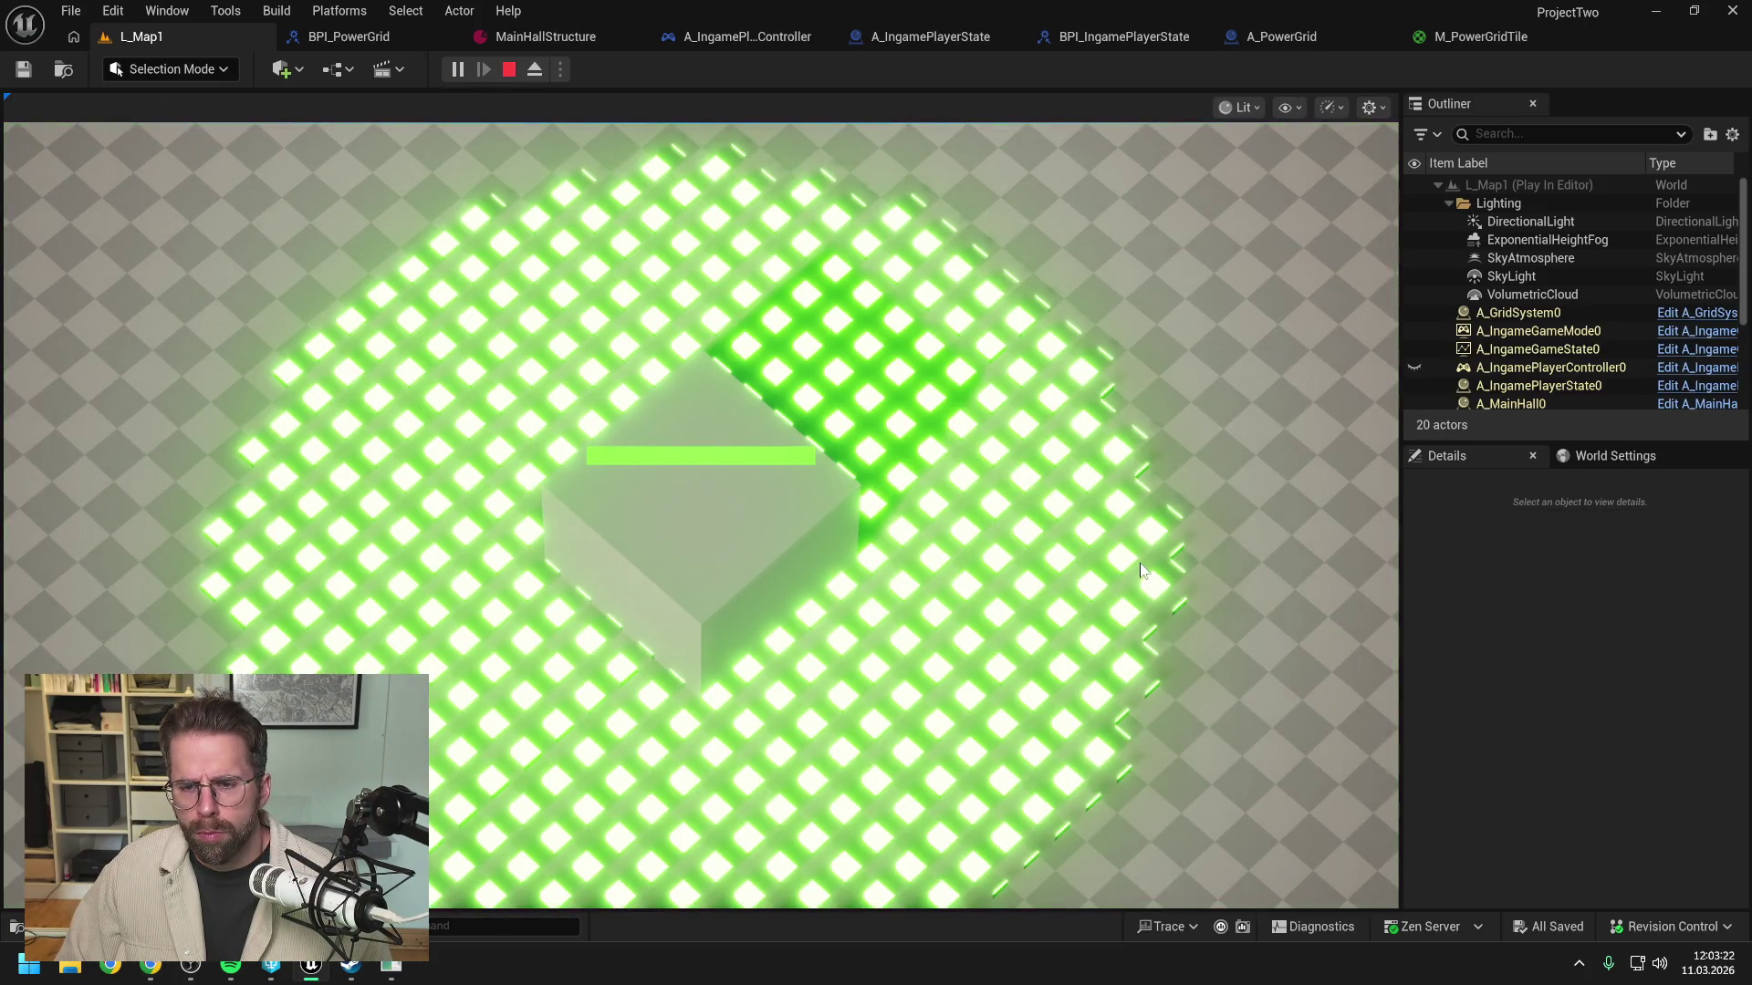
{"action": "scroll", "coordinate": [689, 466], "scroll_direction": "up", "scroll_amount": 3}
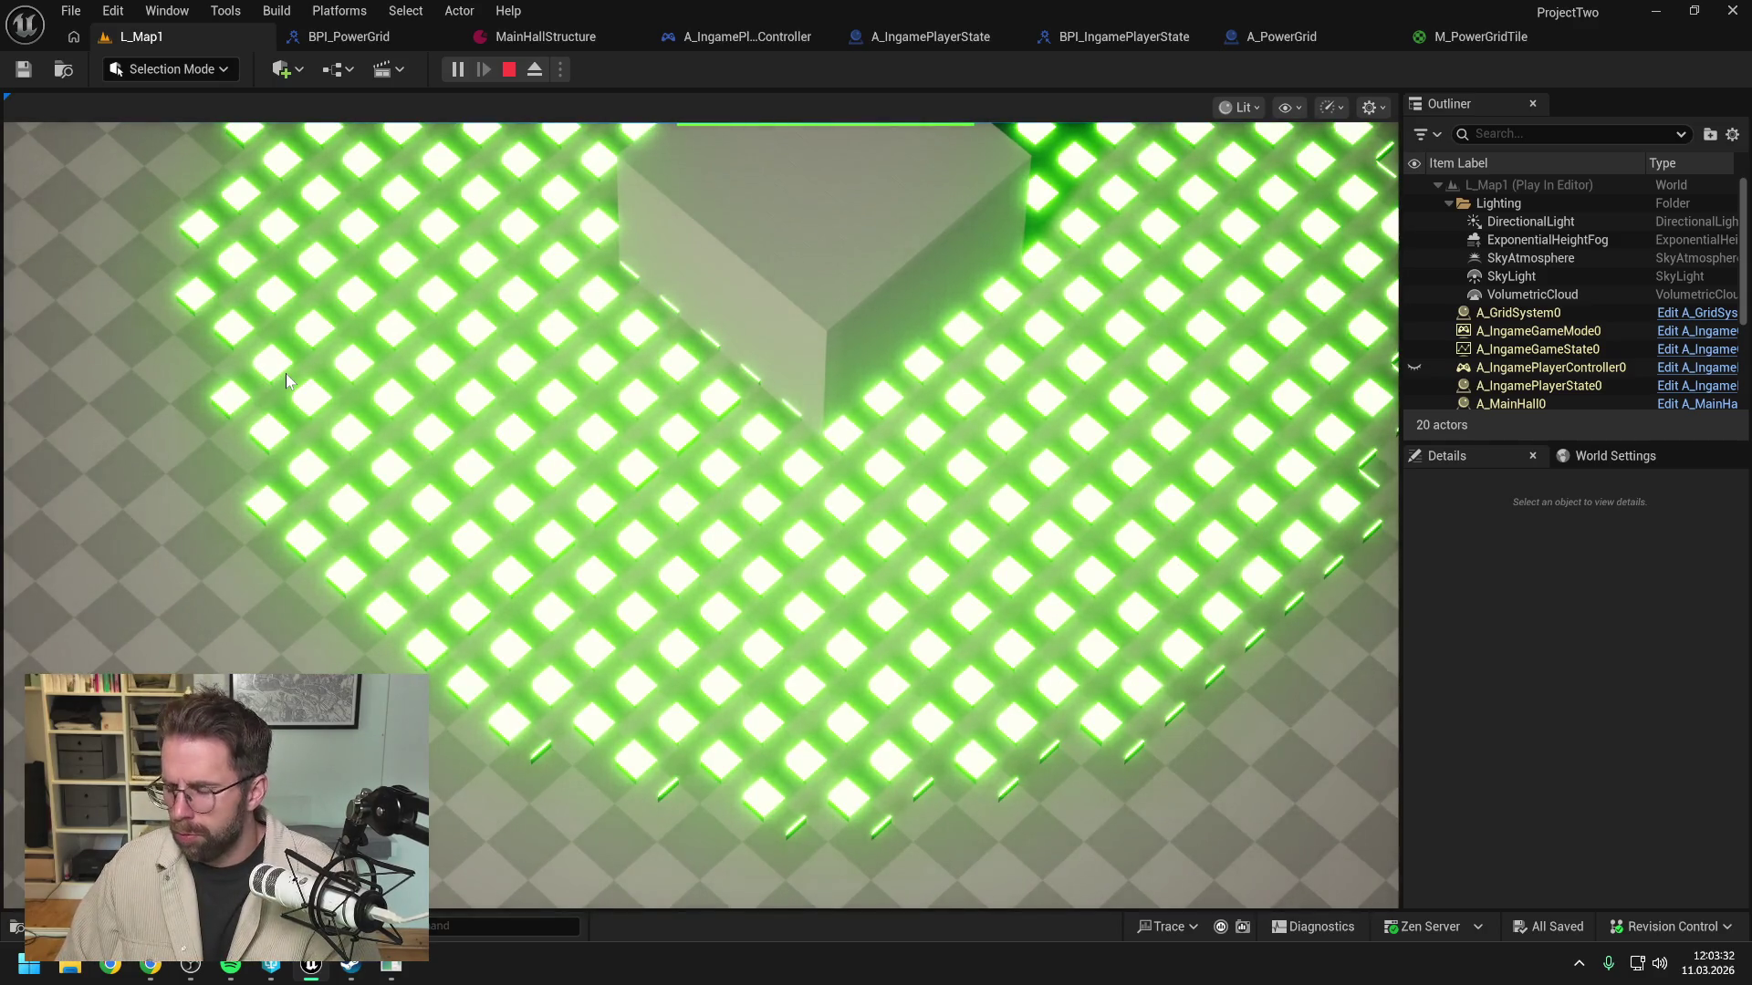
{"action": "key", "text": "Escape"}
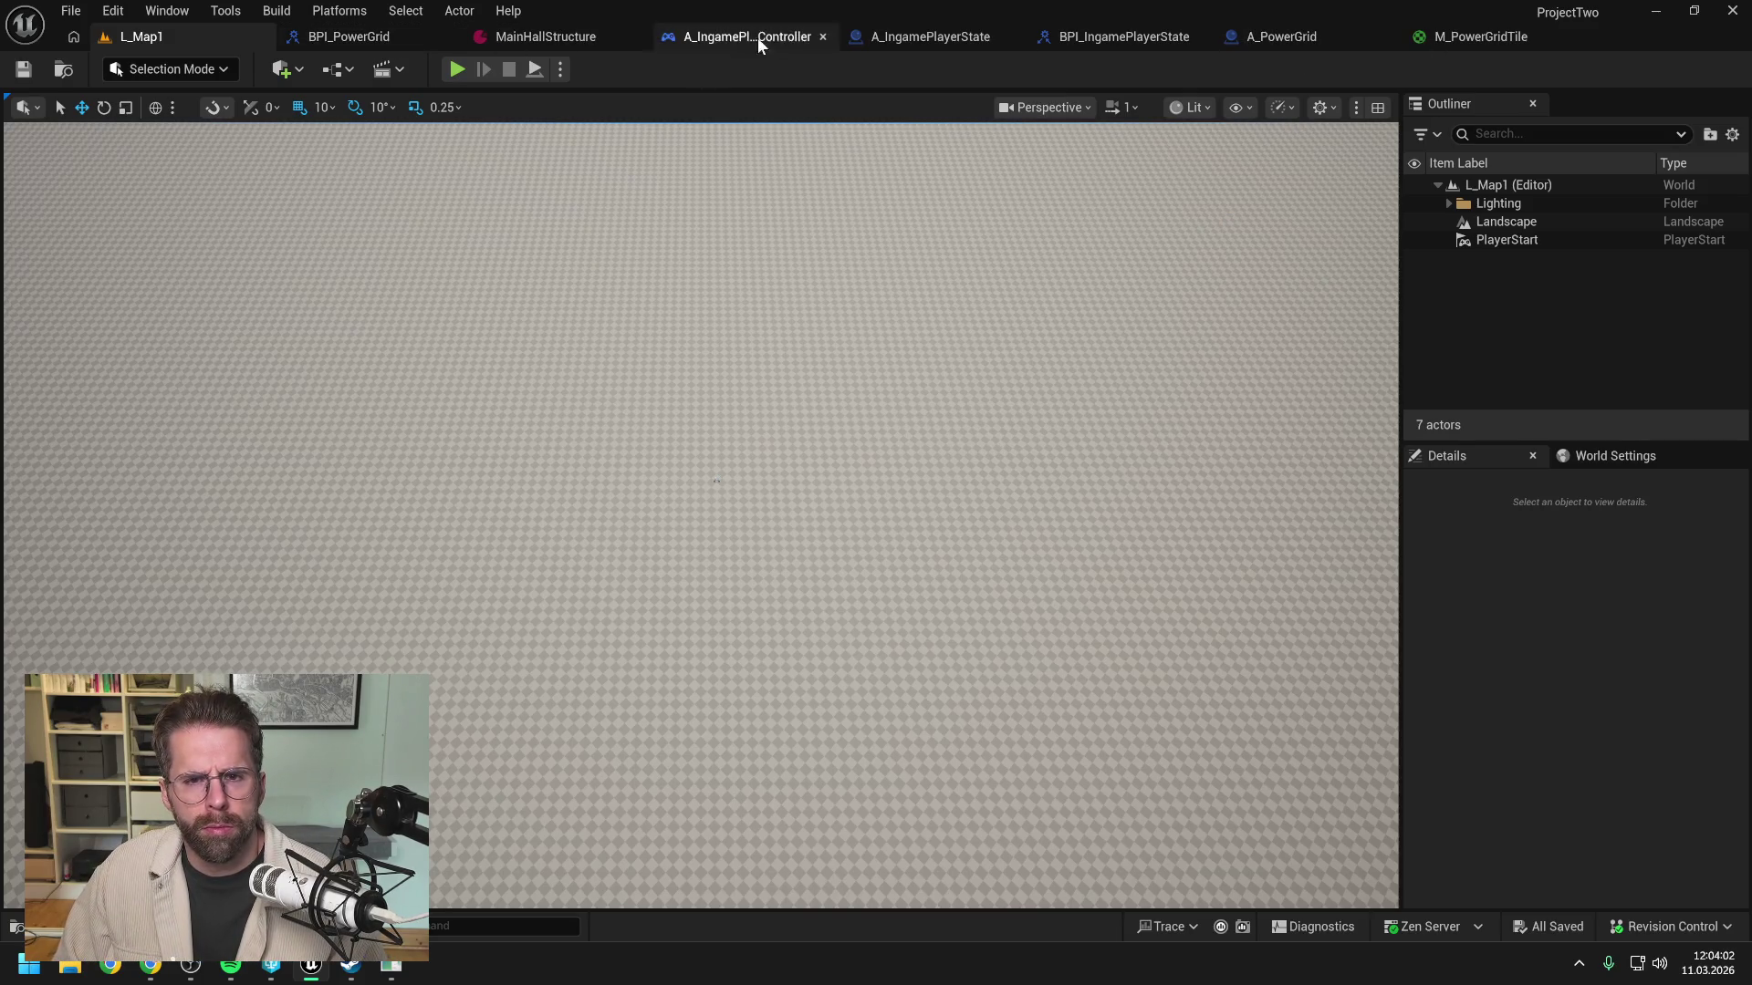
Step: In A_PowerGrid, select the HierarchicalInstancedStaticMesh component and clear the Details filter
{"action": "left_click", "coordinate": [1282, 36]}
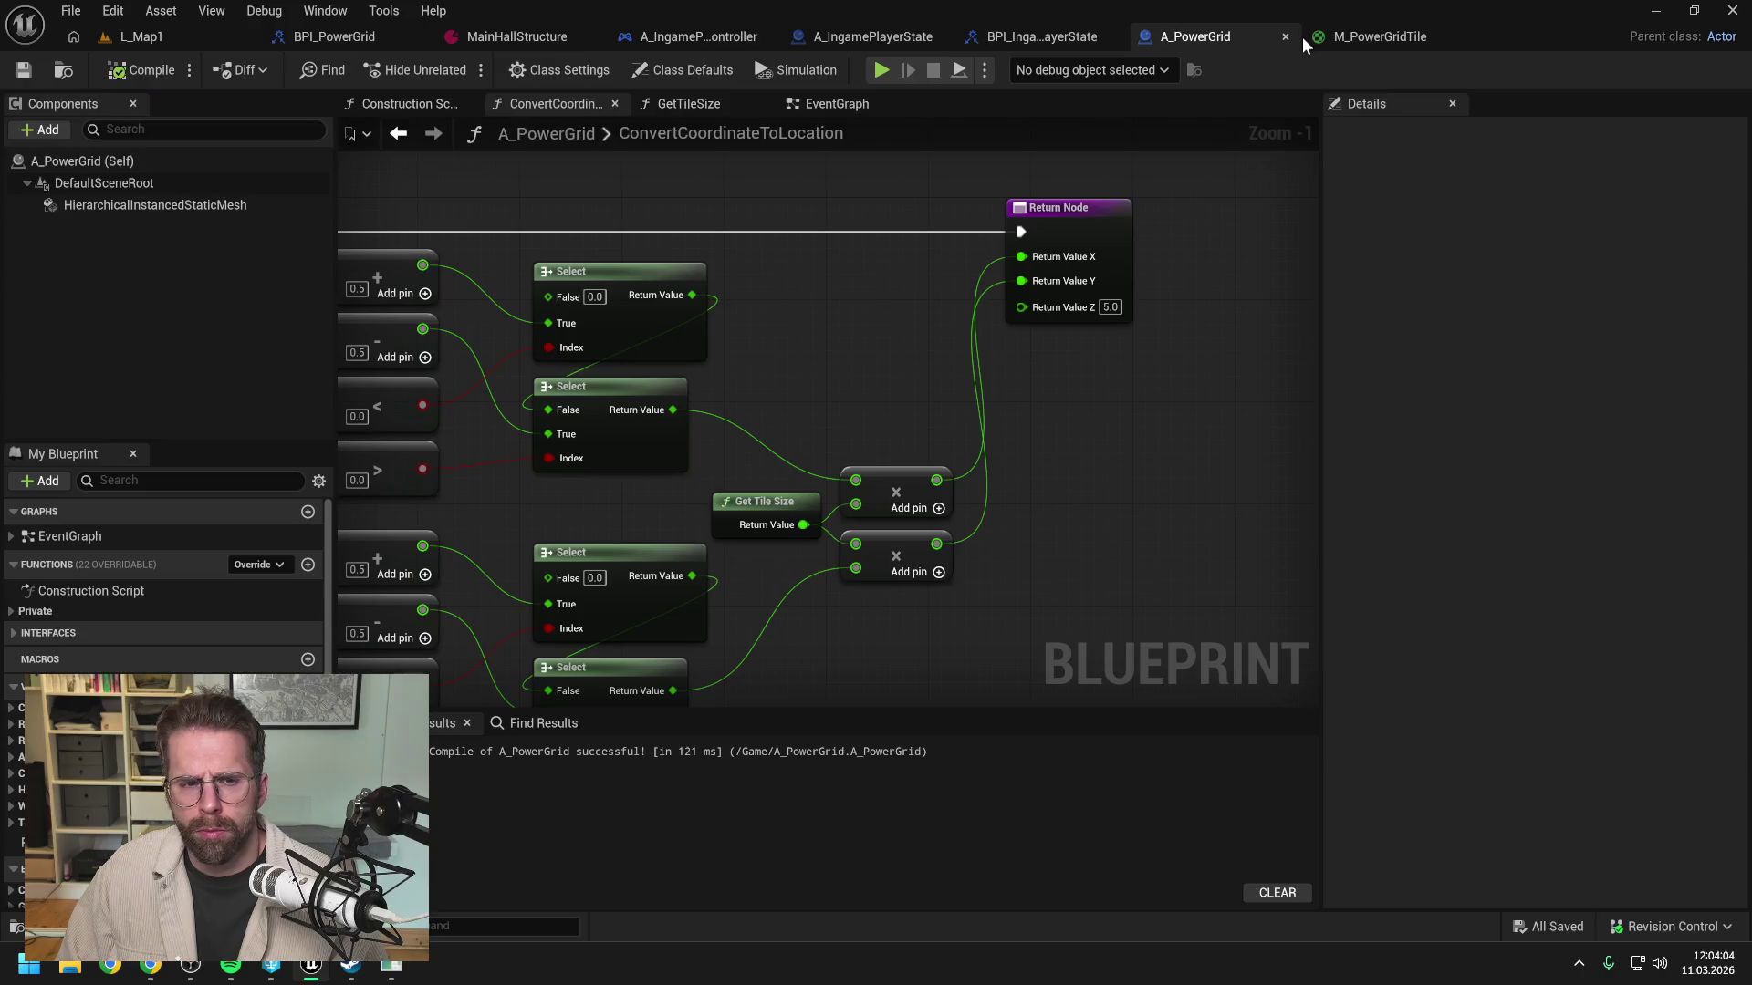
{"action": "left_click", "coordinate": [210, 206]}
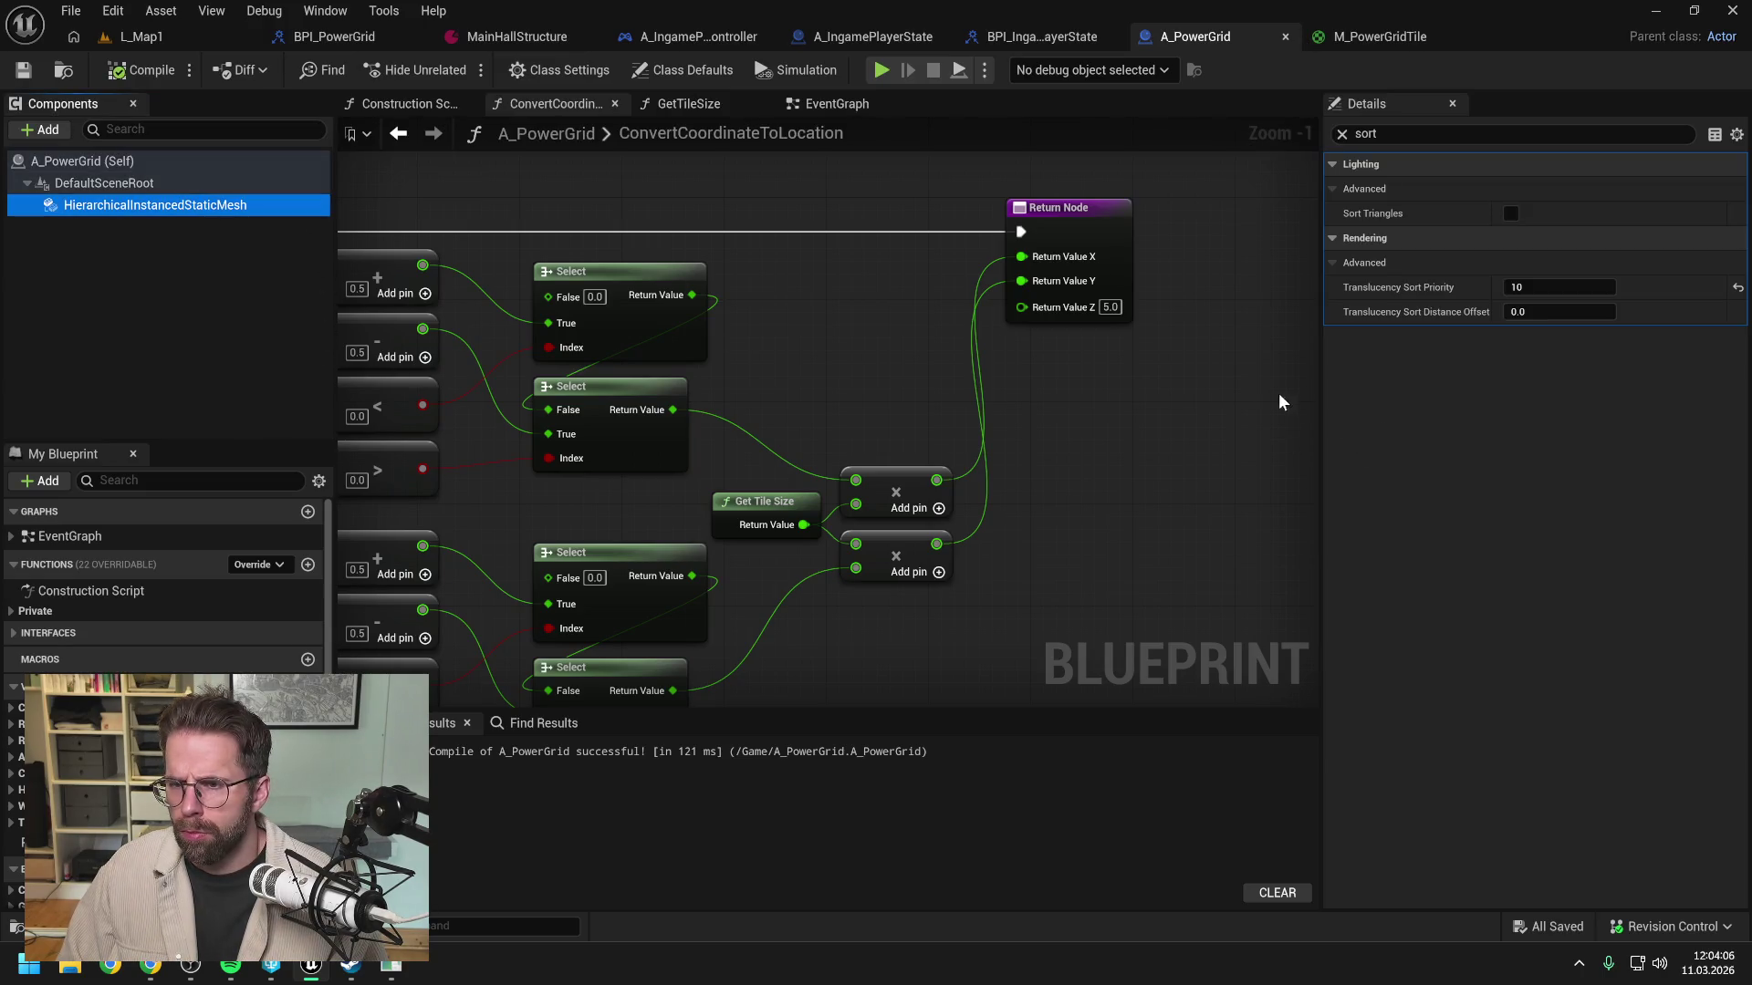
{"action": "left_click", "coordinate": [1342, 135]}
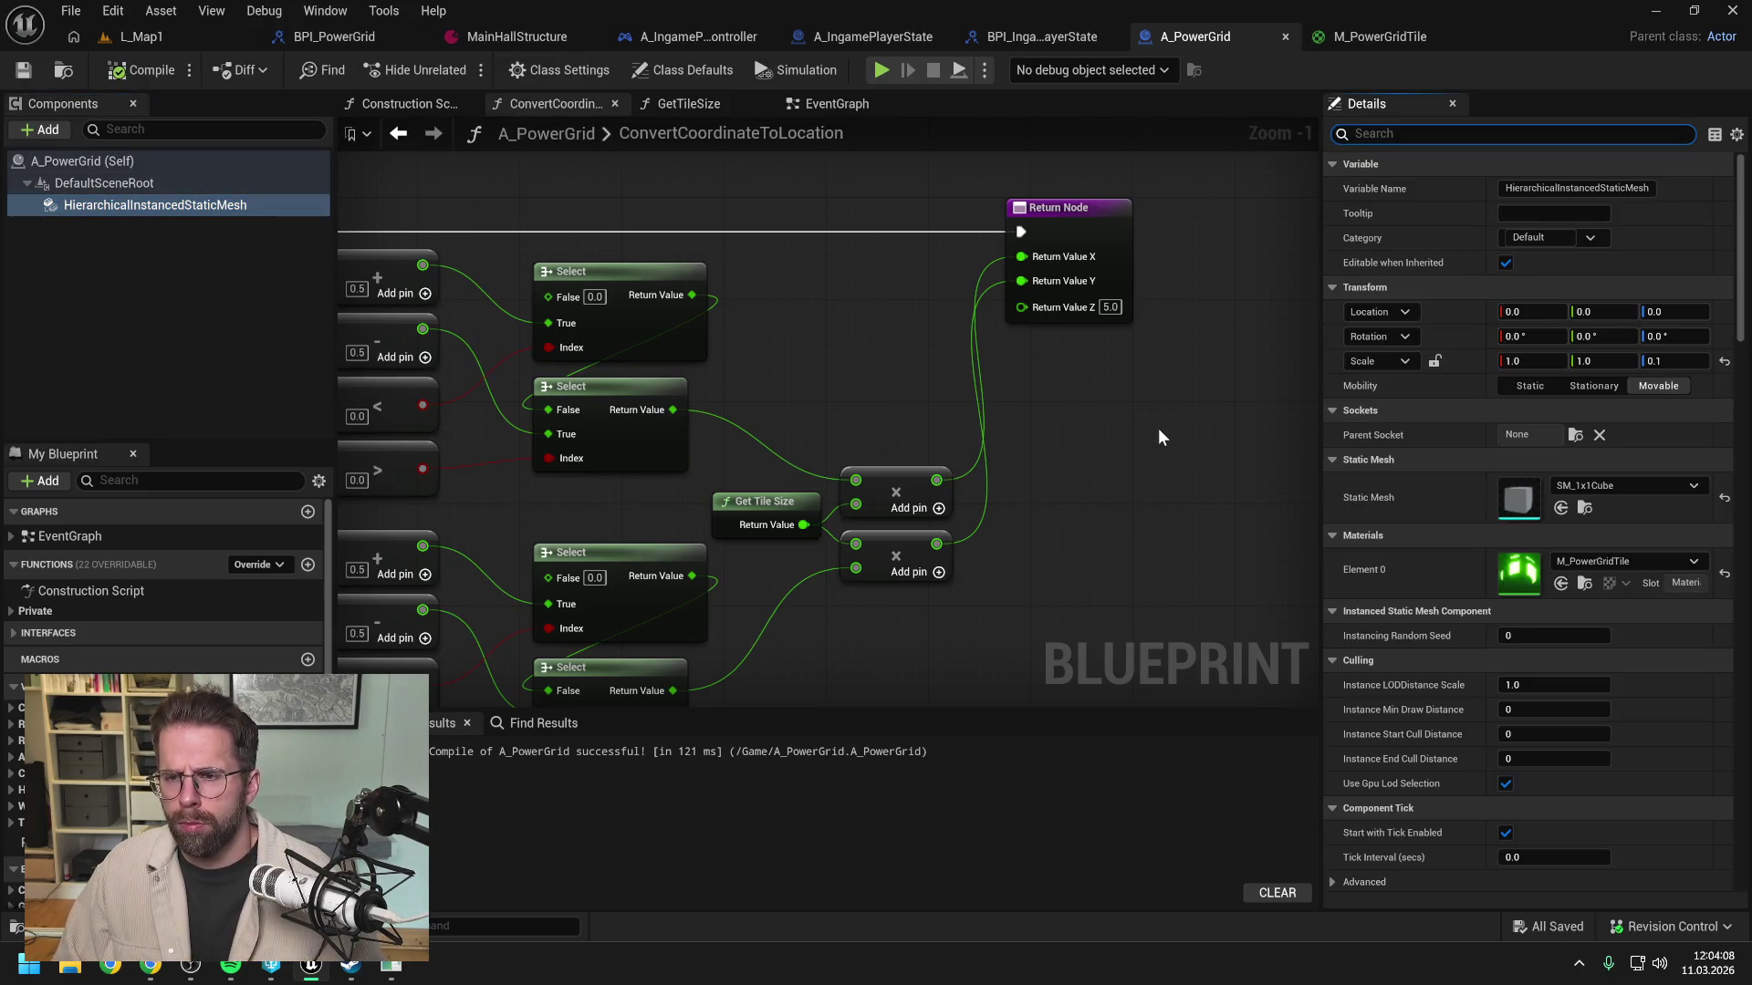
Step: Search the Static Mesh picker for 'plane', find nothing, and bring up the Content Drawer
{"action": "left_click", "coordinate": [1622, 486]}
{"action": "type", "text": "plane"}
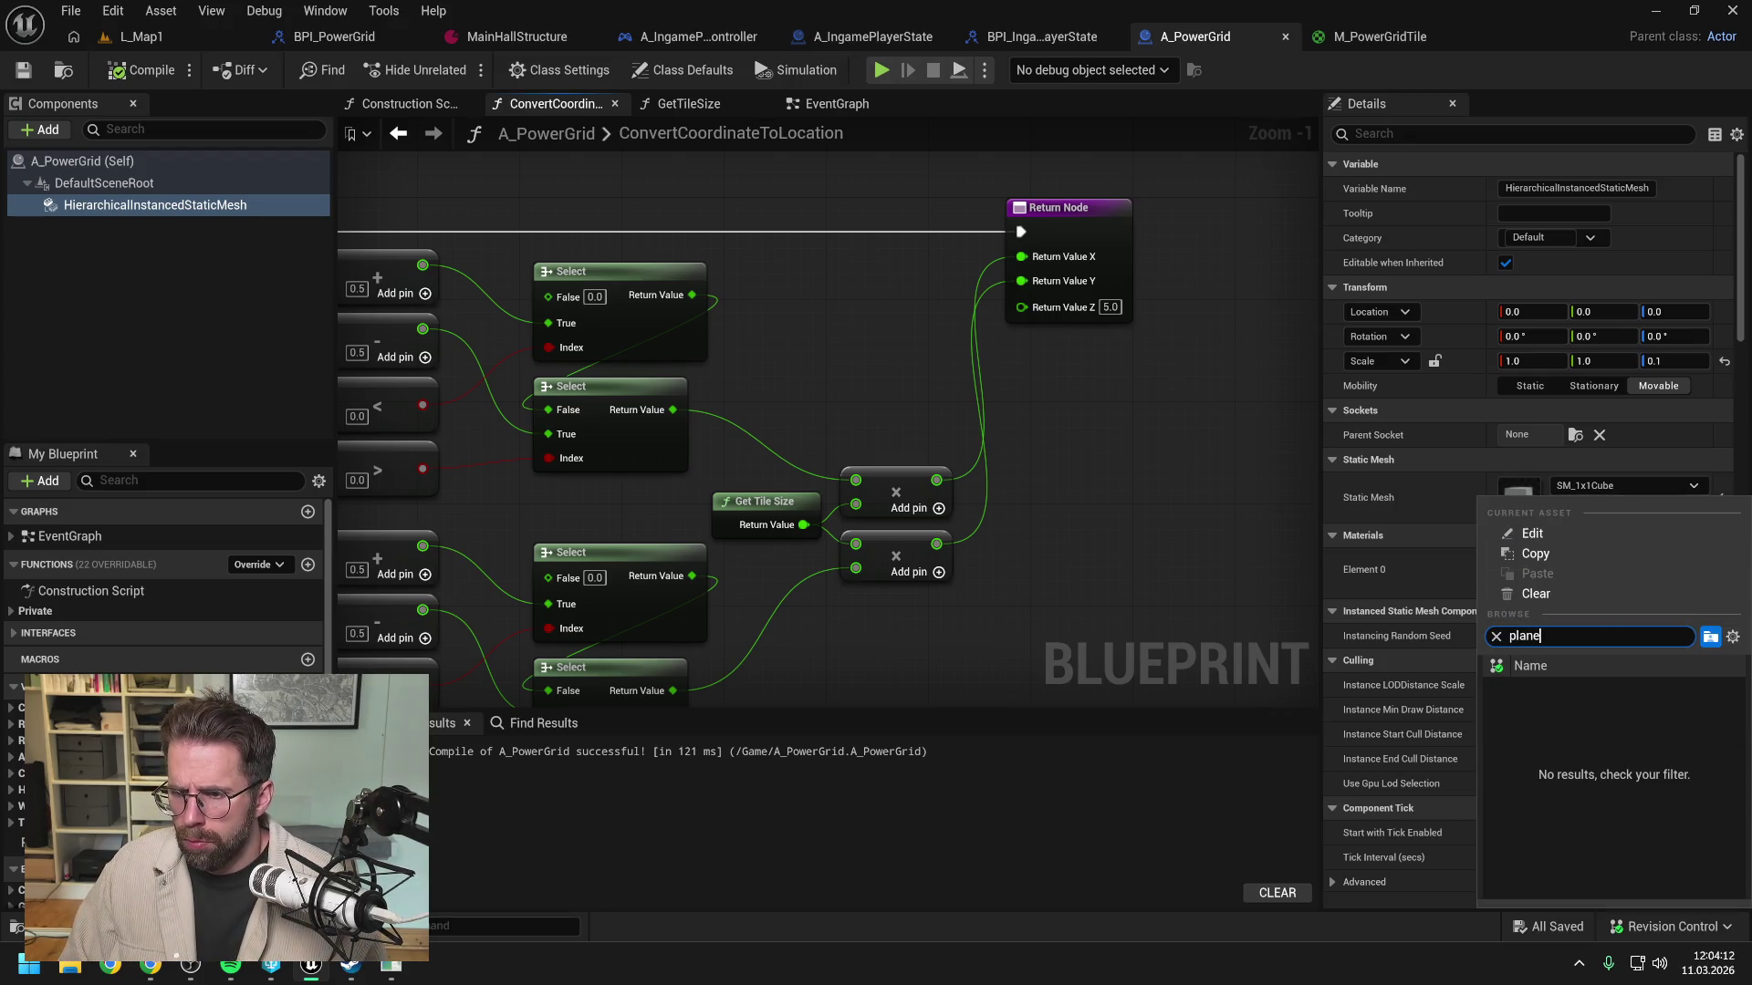
{"action": "left_click", "coordinate": [1188, 554]}
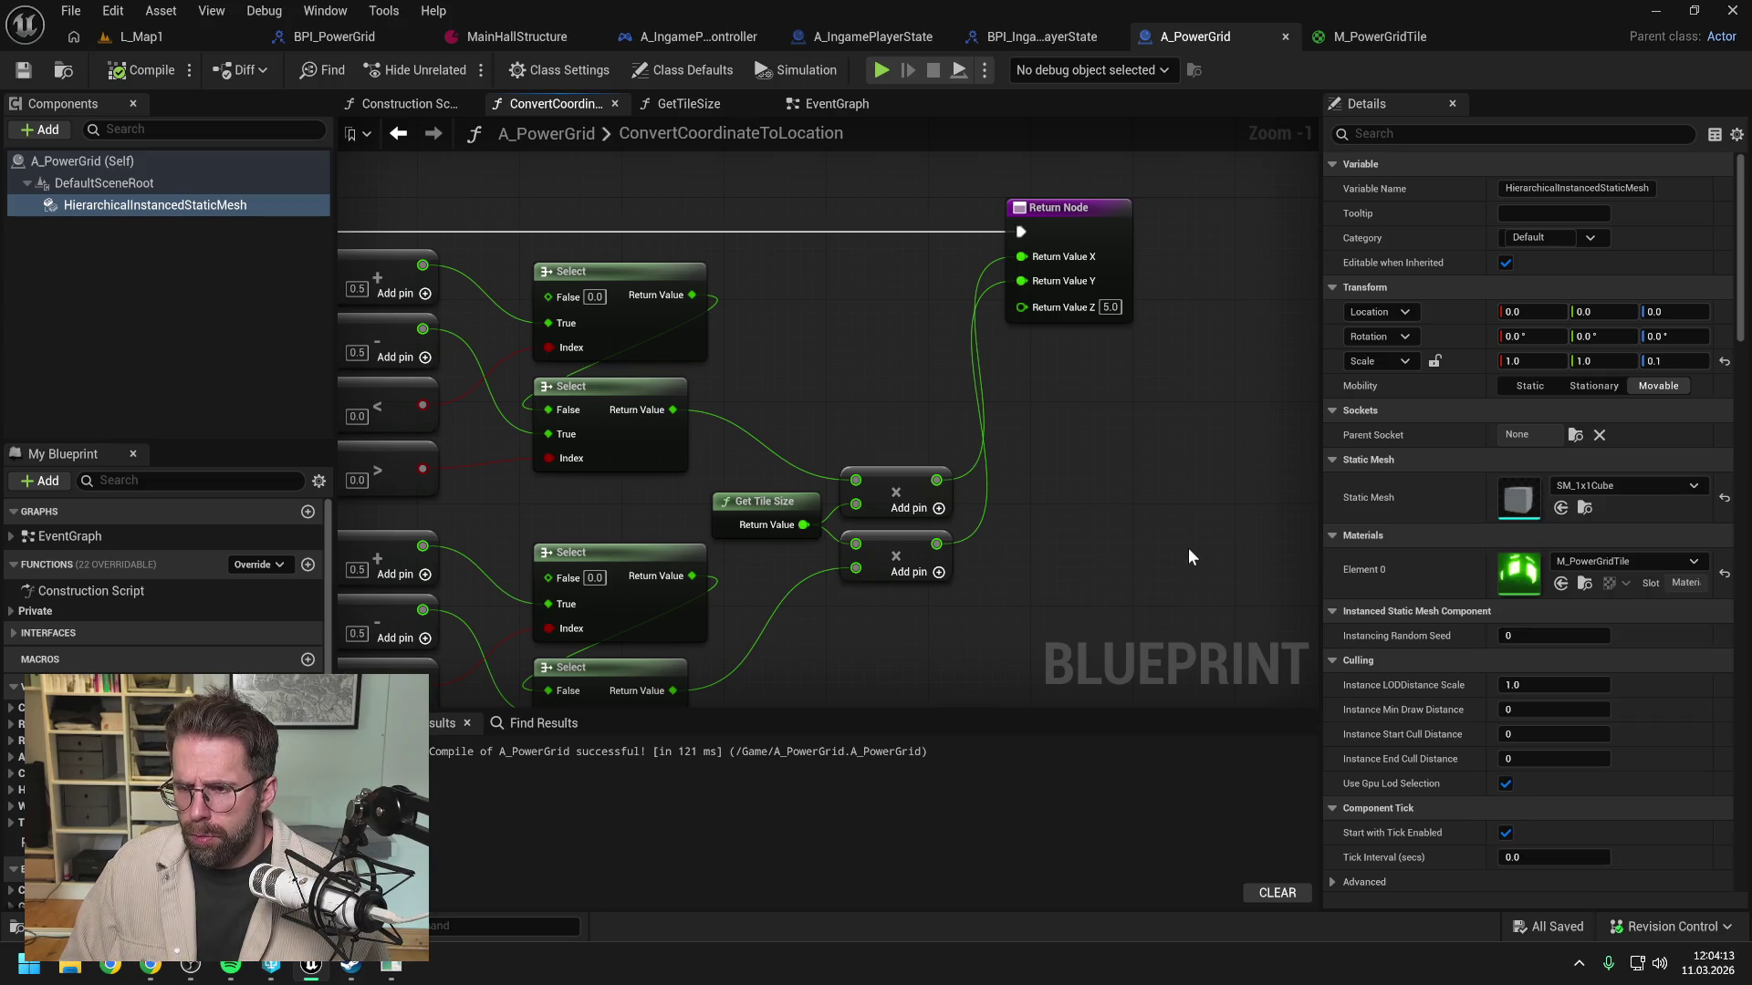
{"action": "left_click", "coordinate": [1585, 485]}
{"action": "type", "text": "plane"}
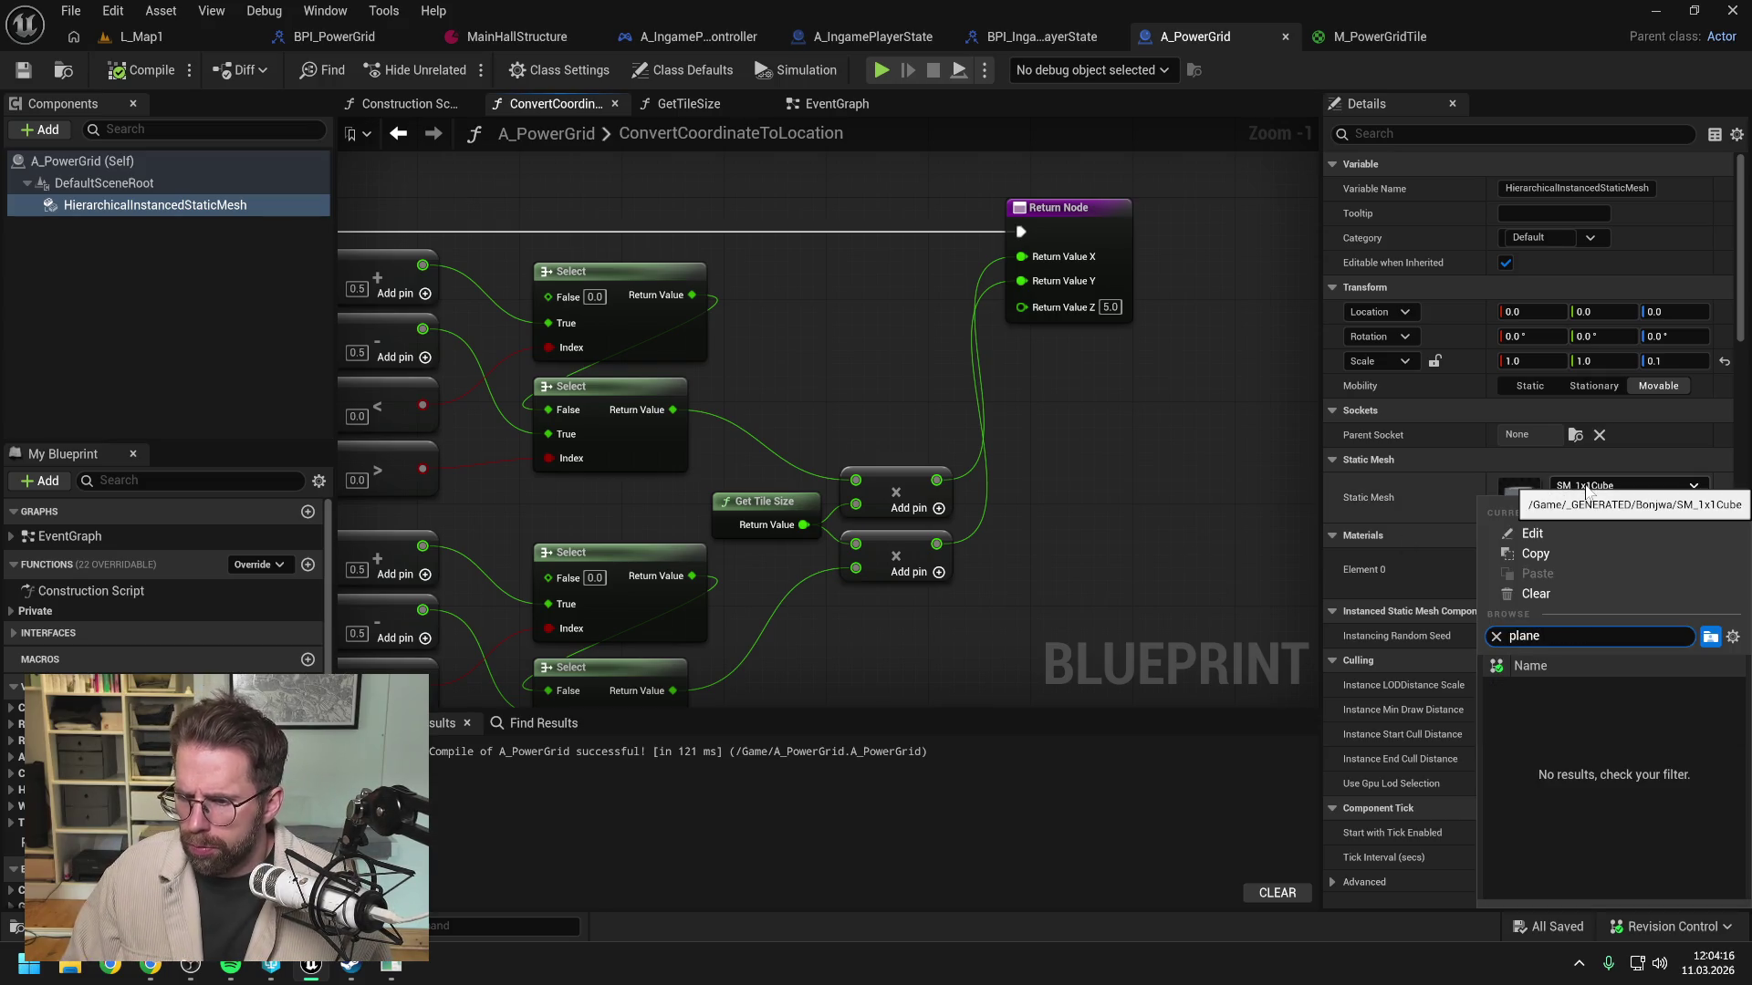
{"action": "left_click", "coordinate": [1177, 490]}
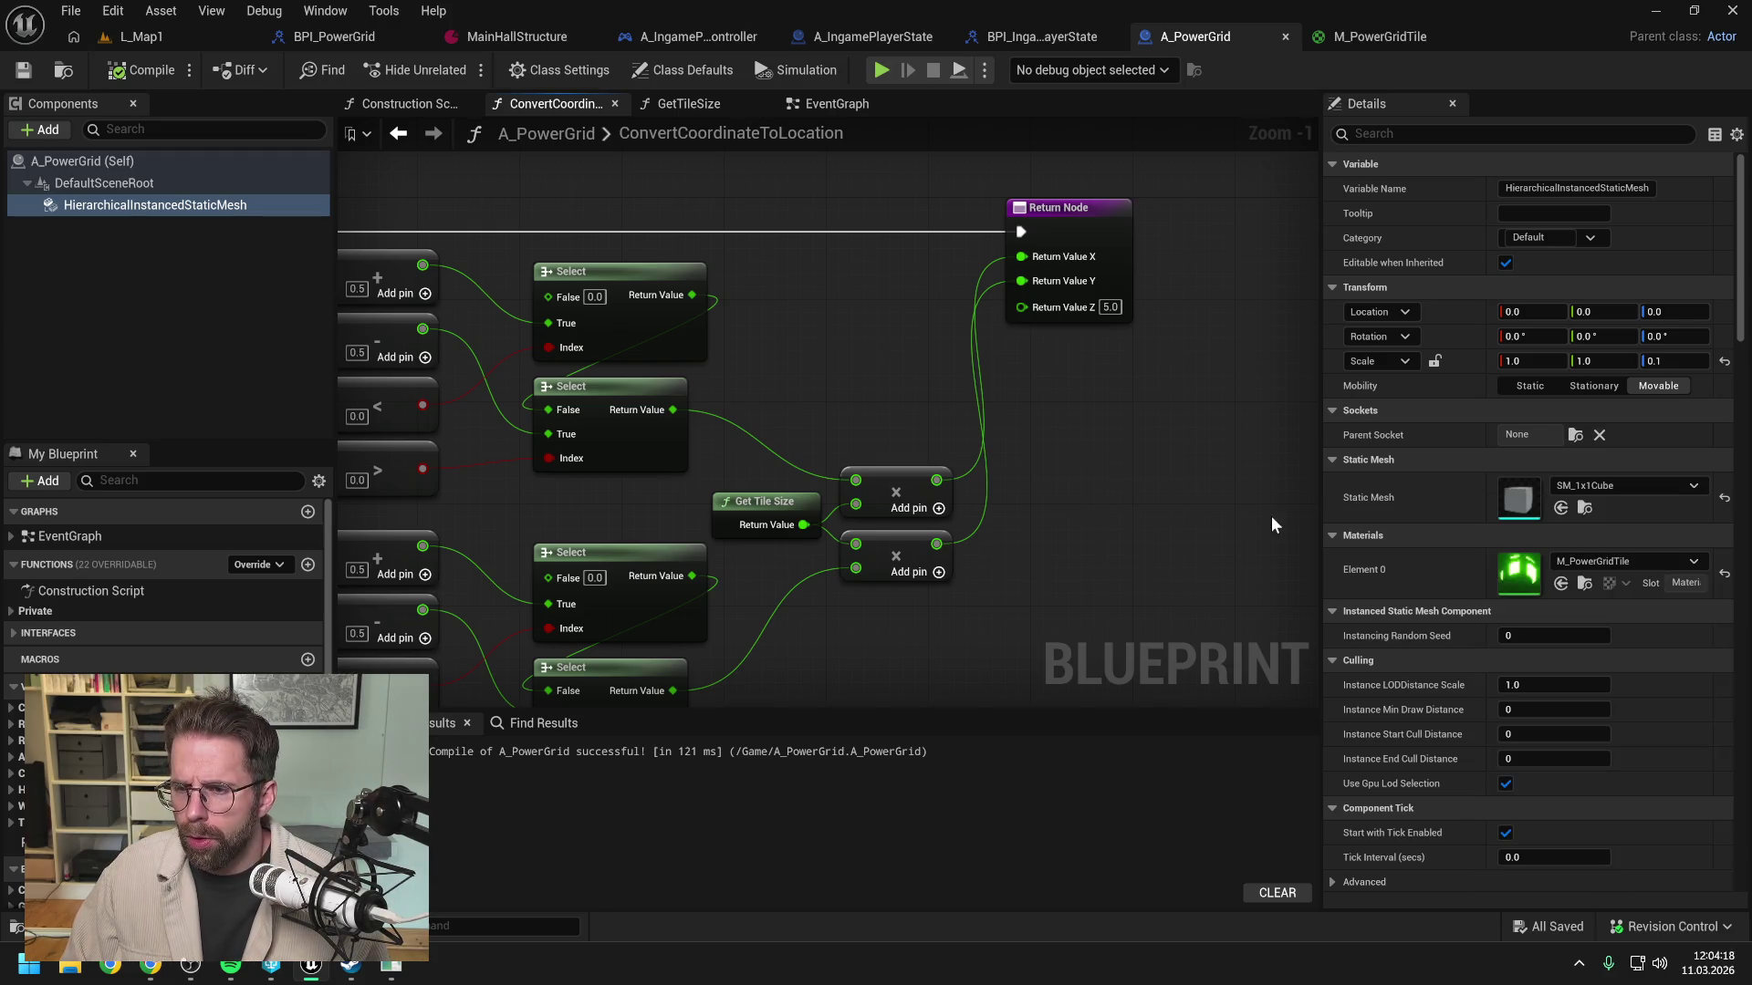
{"action": "key", "text": "ctrl+space"}
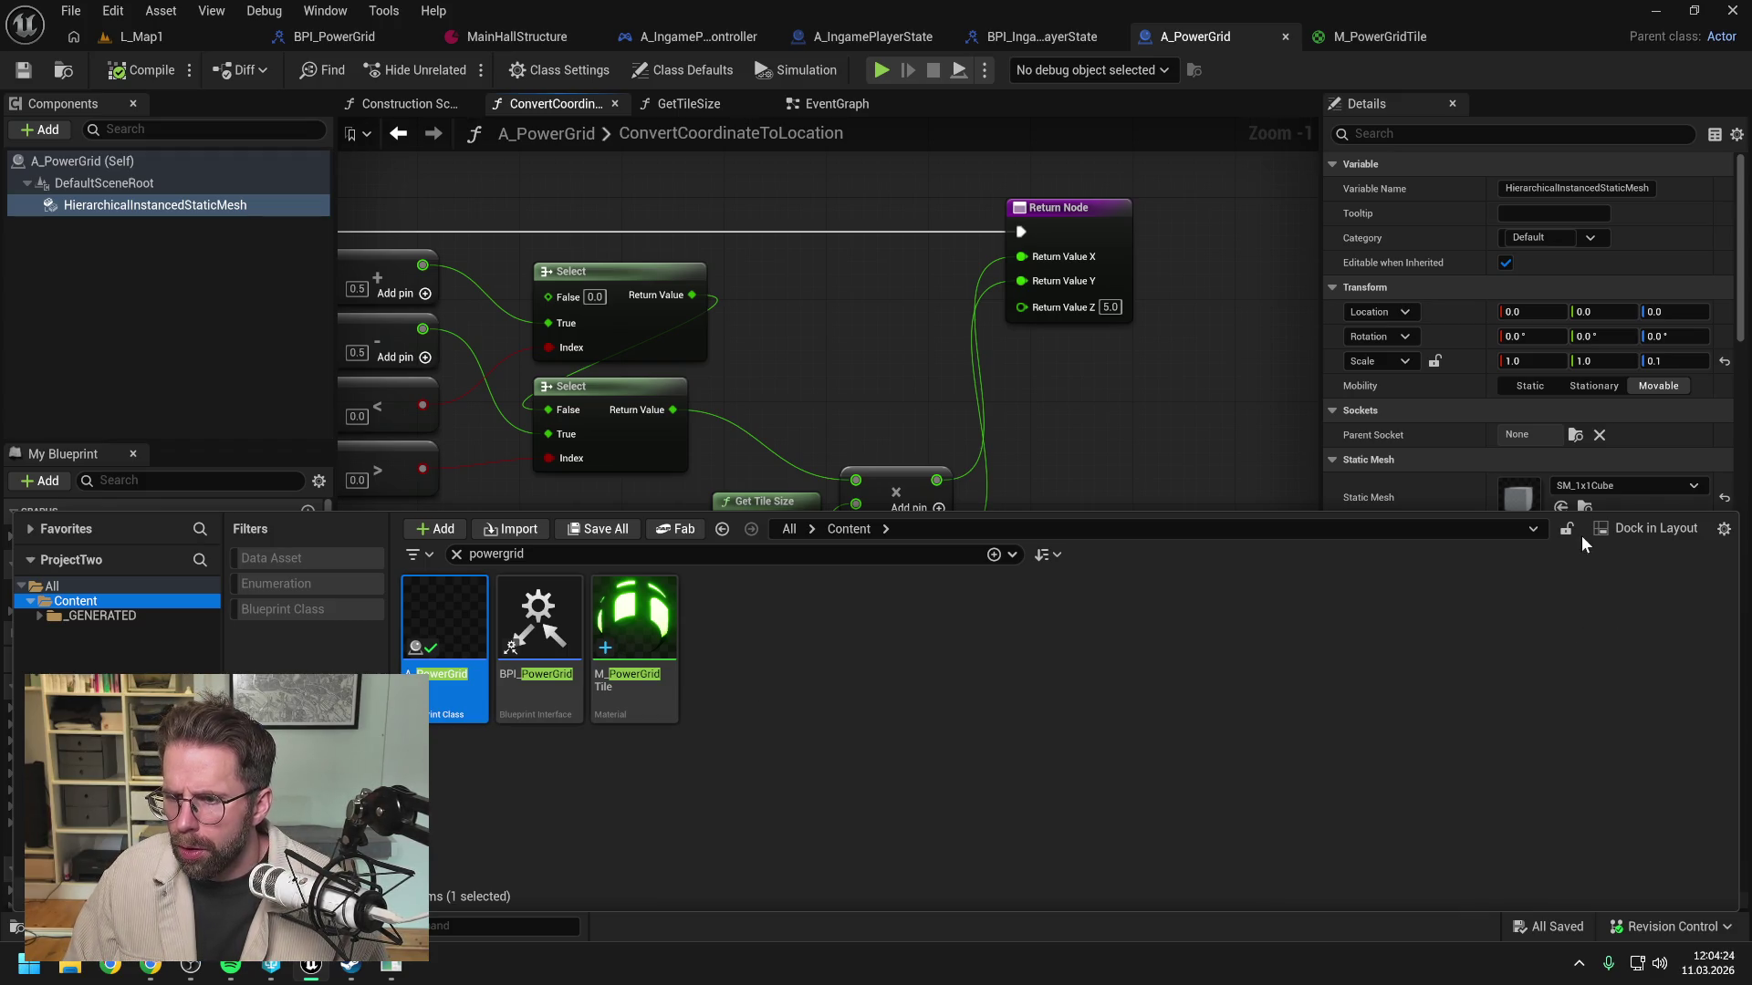
Step: Show engine content and pick the engine's Plane static mesh from the Engine folder
{"action": "left_click", "coordinate": [1723, 530]}
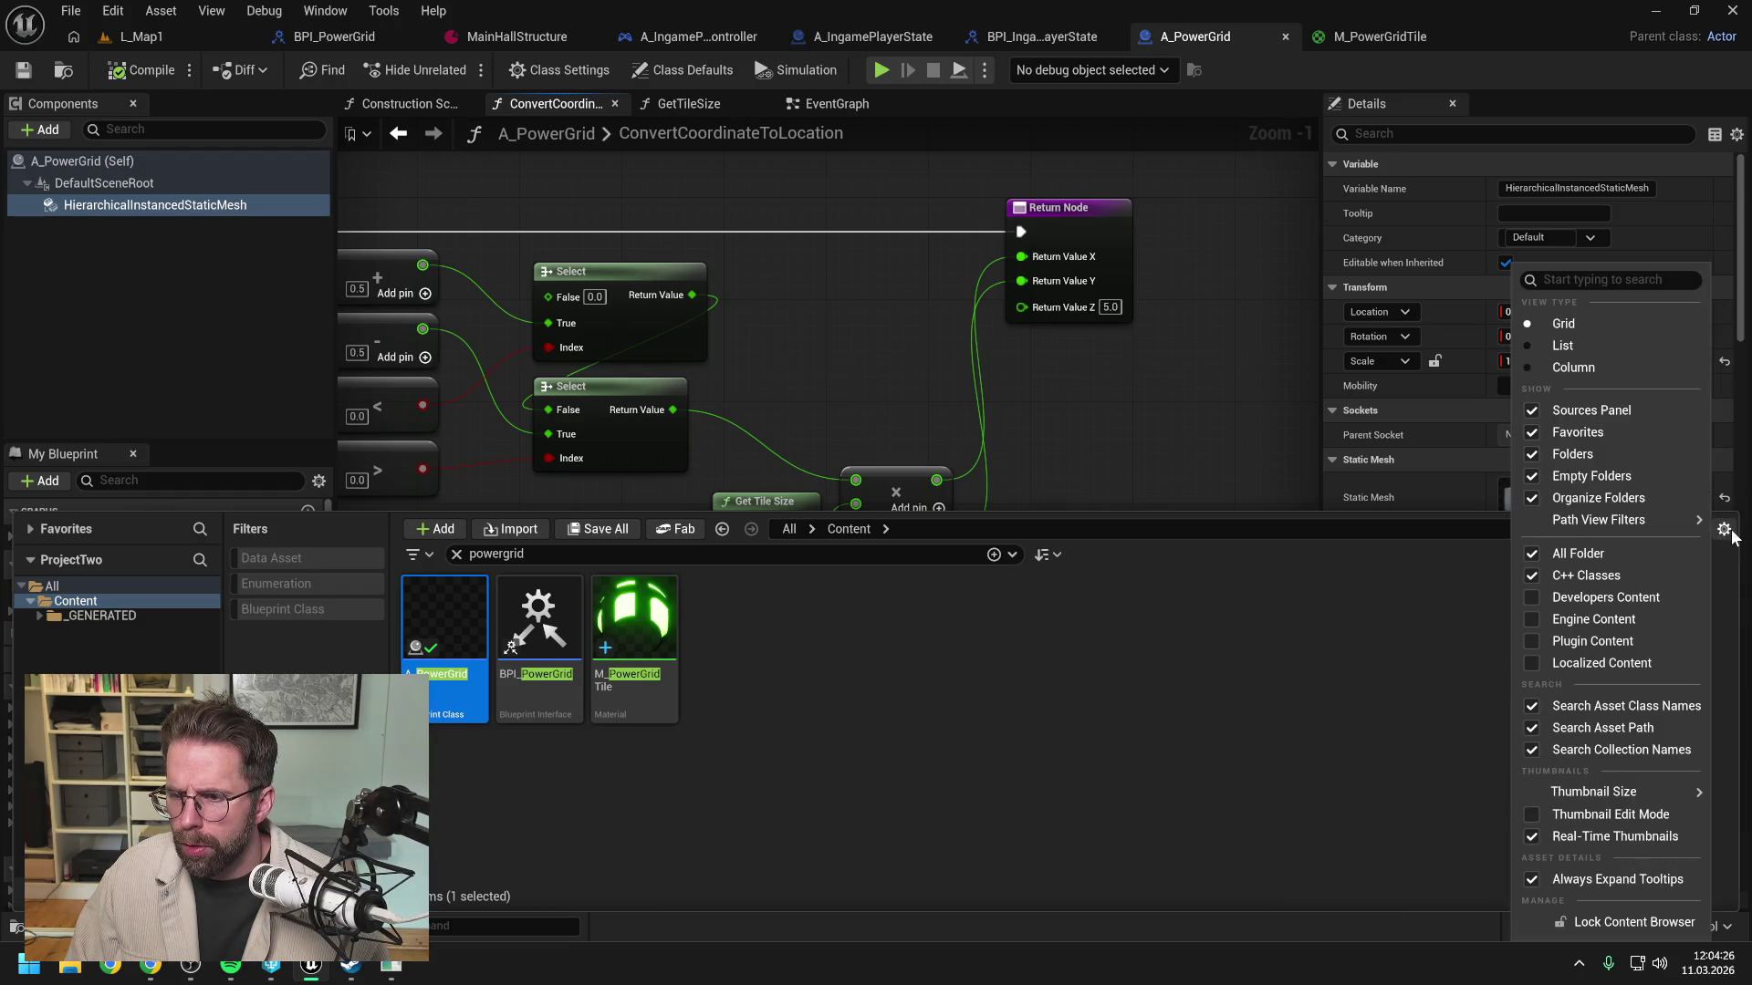
{"action": "left_click", "coordinate": [1633, 619]}
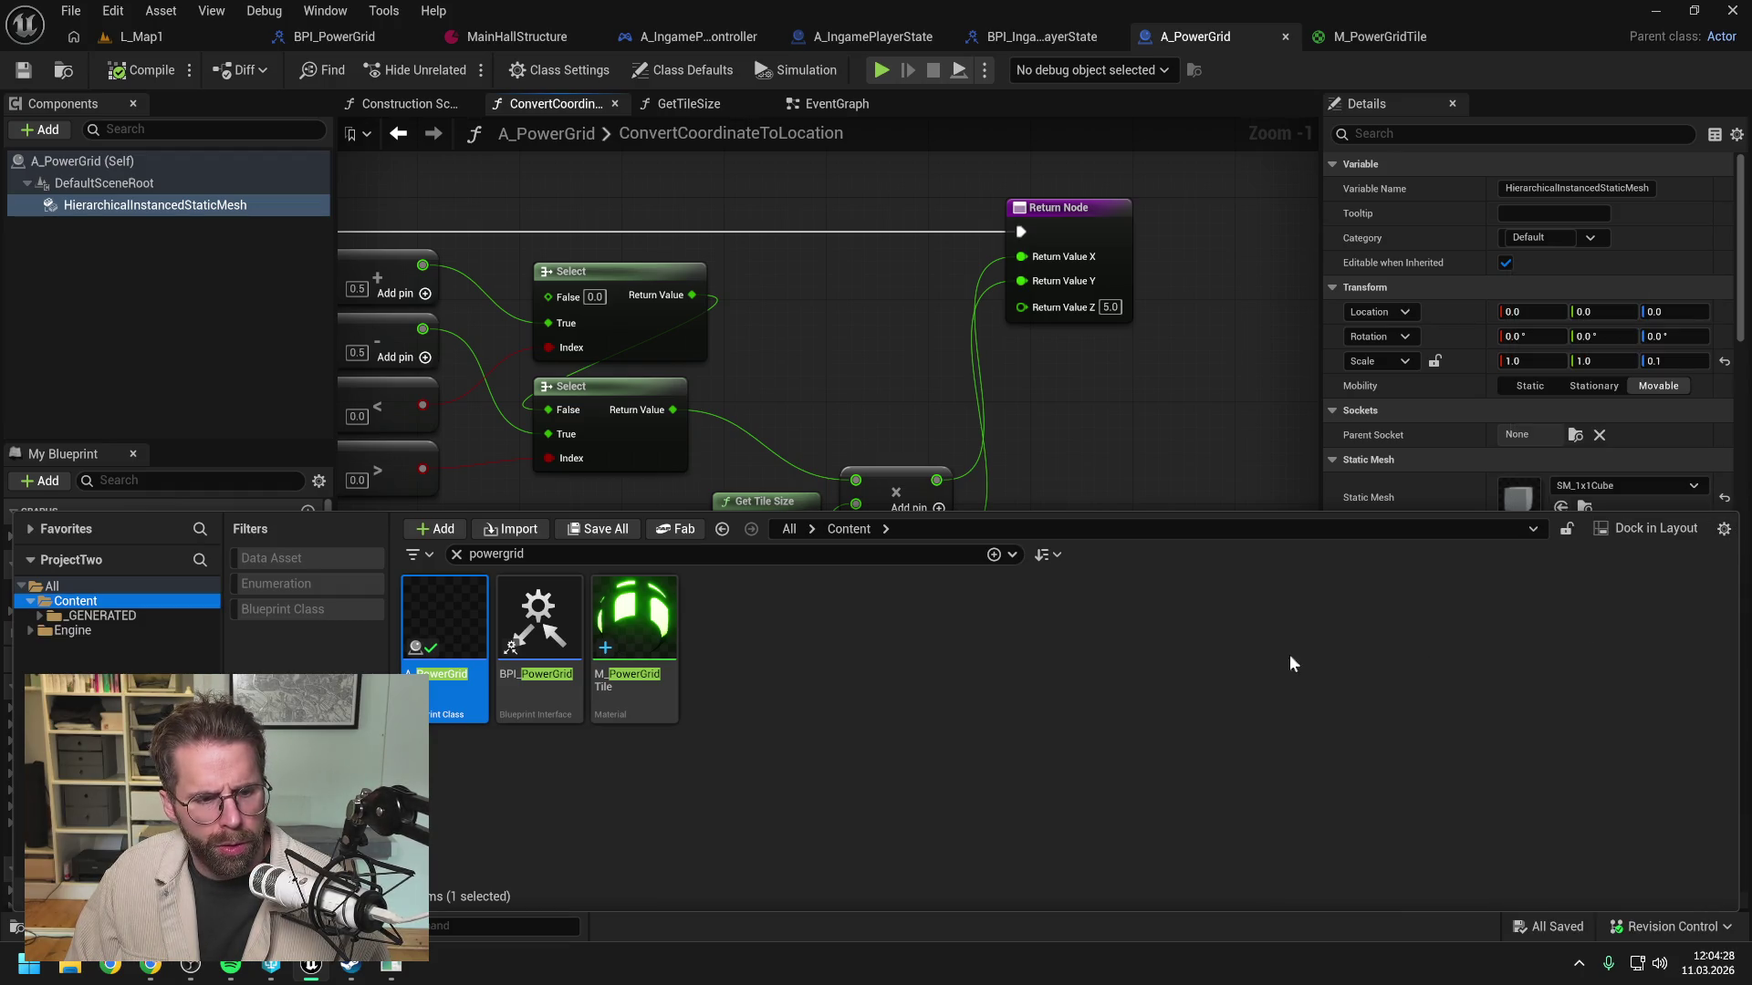
{"action": "left_click", "coordinate": [72, 631]}
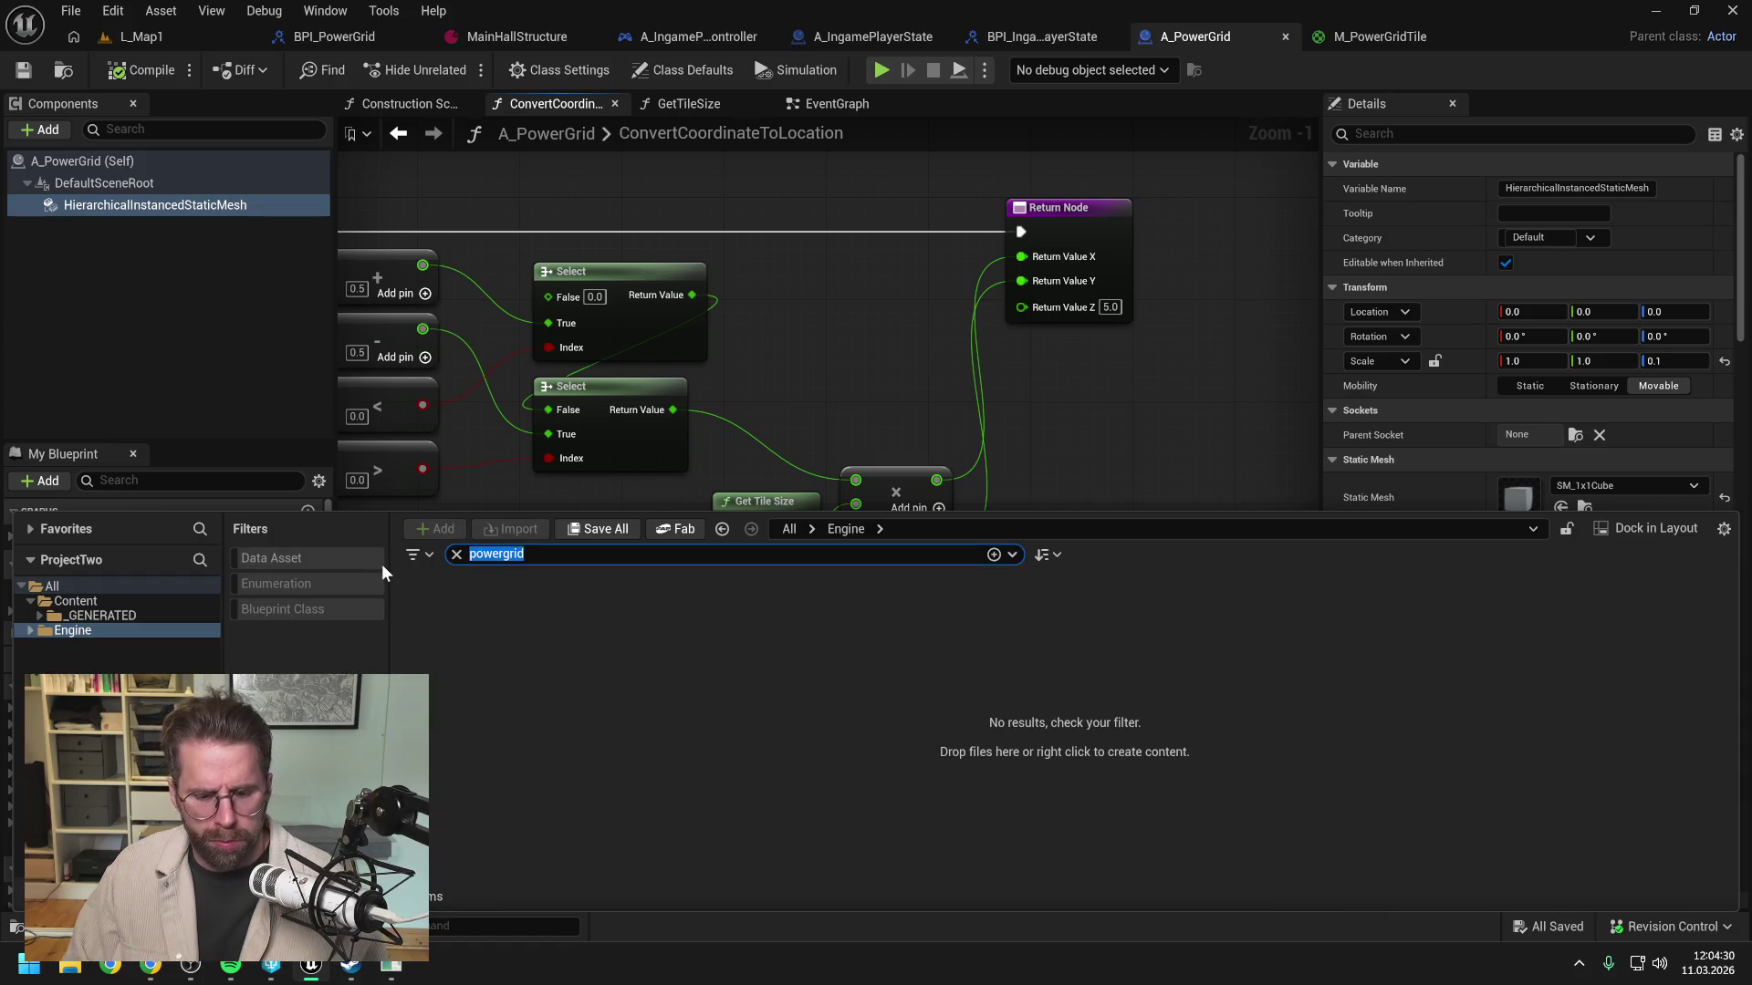
{"action": "type", "text": "plane"}
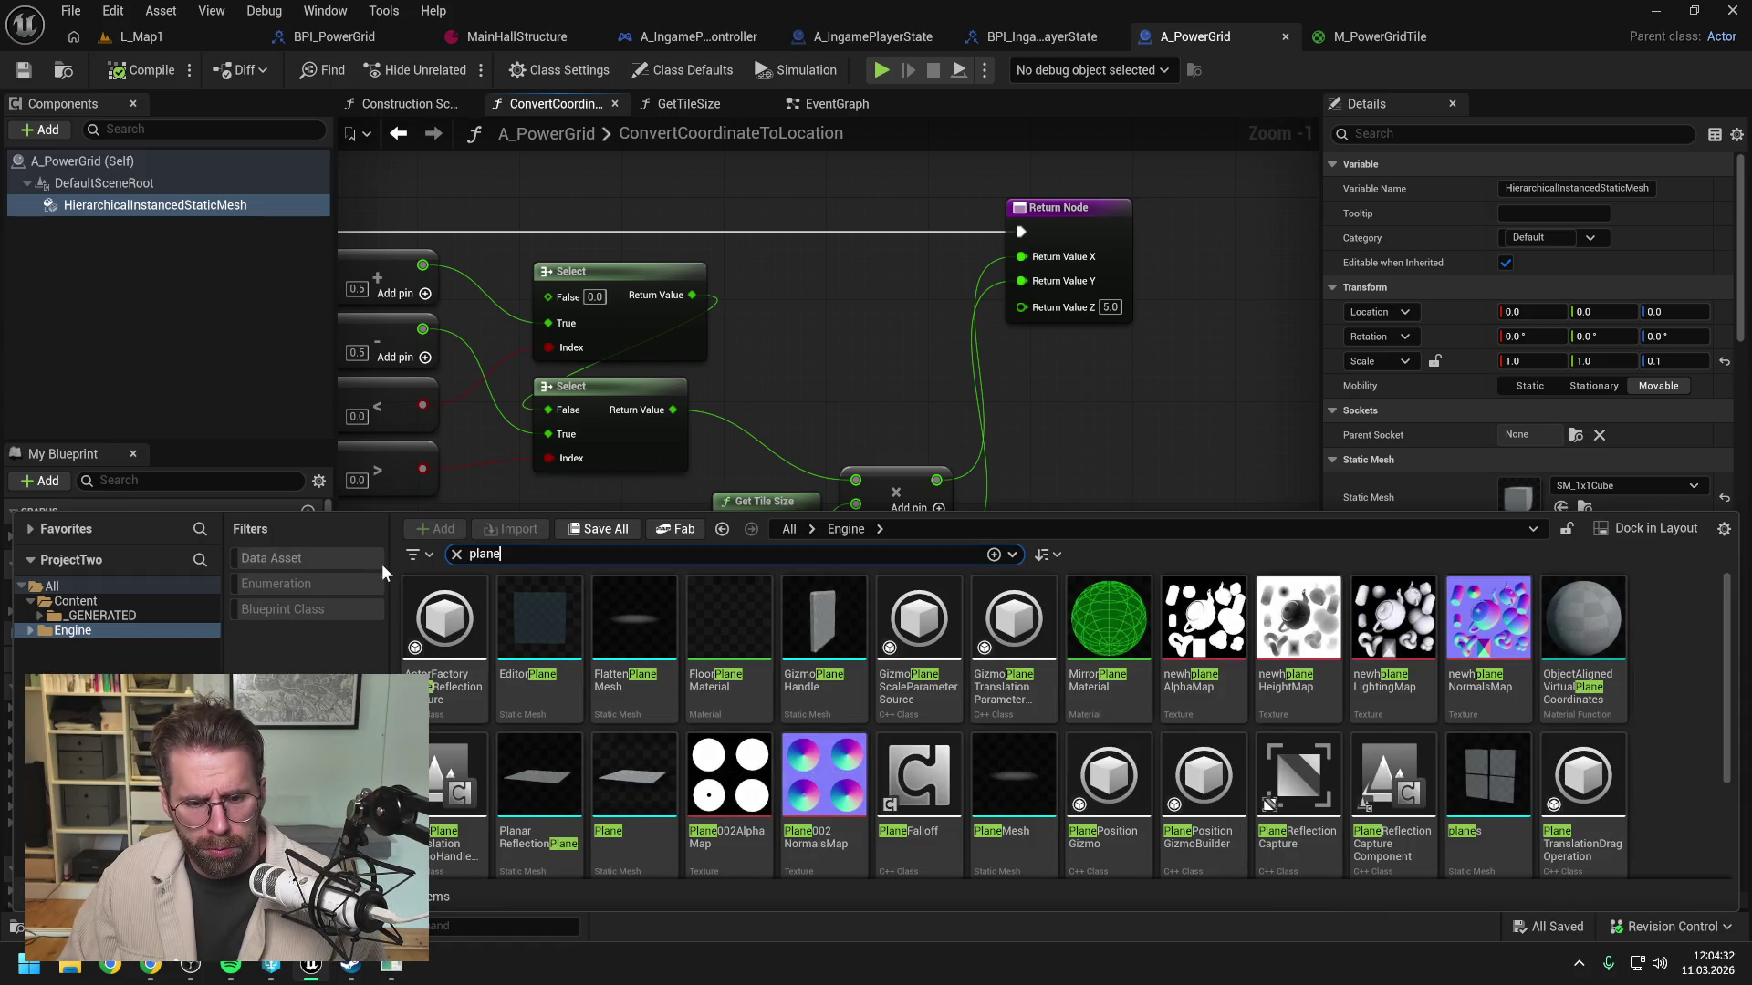
{"action": "scroll", "coordinate": [730, 712], "scroll_direction": "down", "scroll_amount": 1}
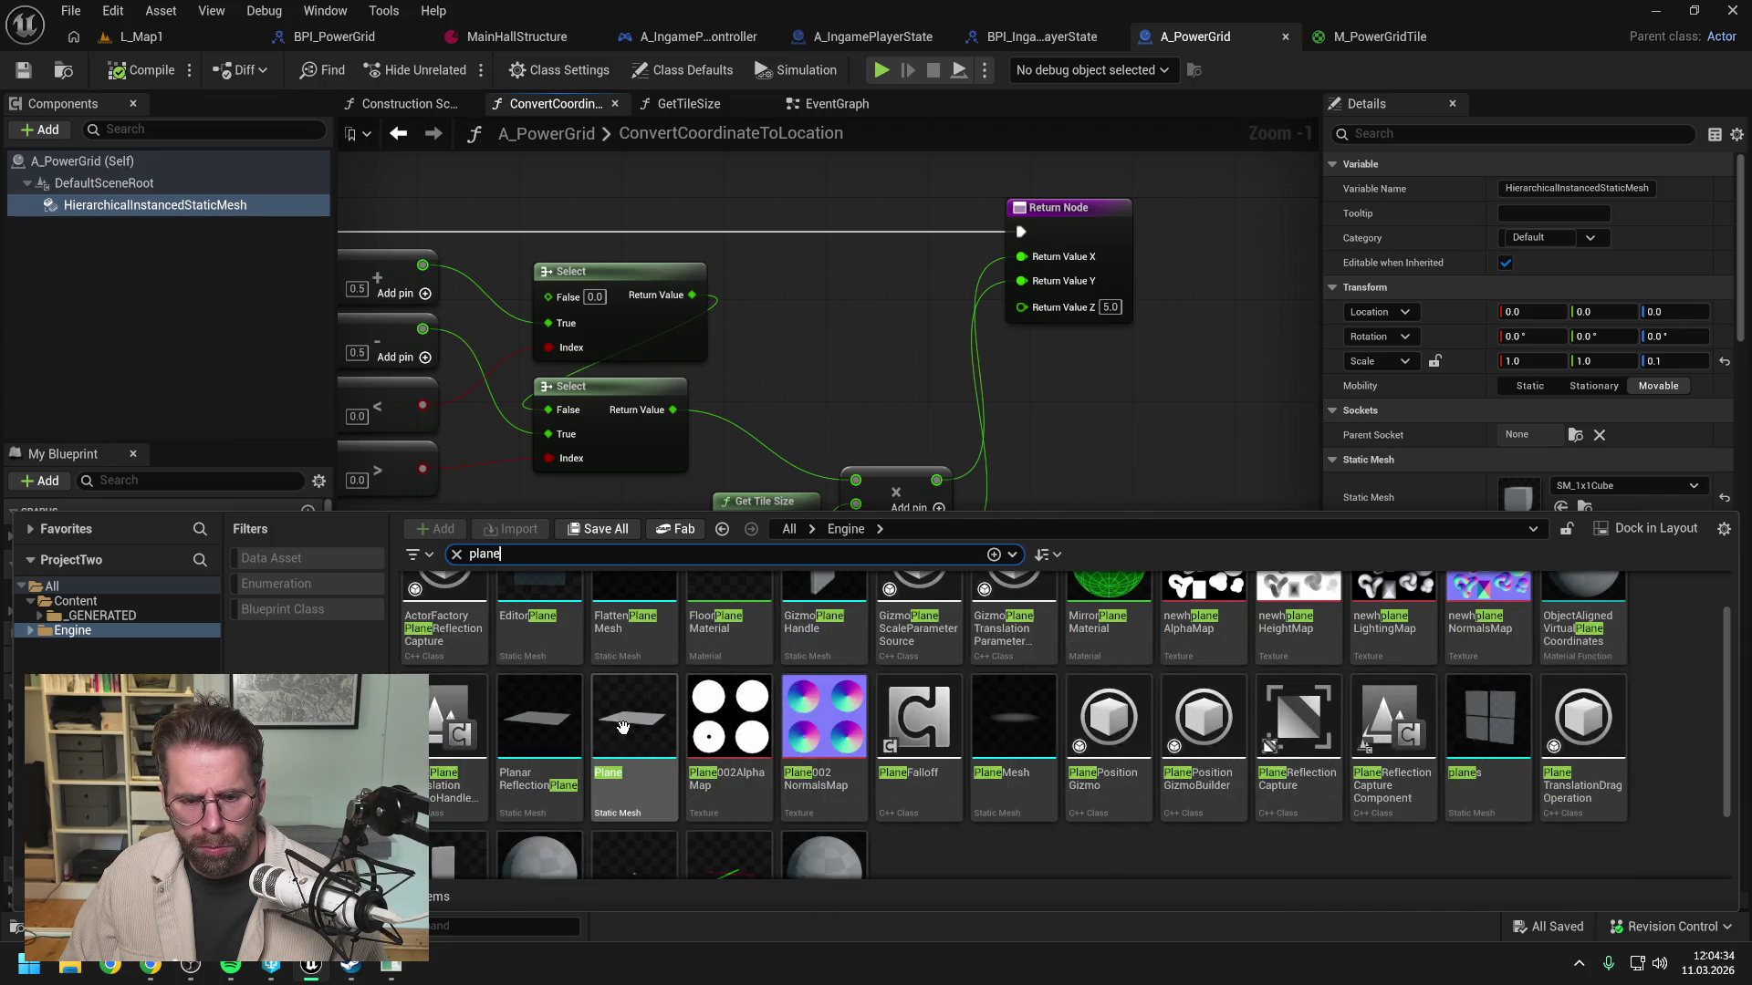
{"action": "left_click", "coordinate": [627, 725]}
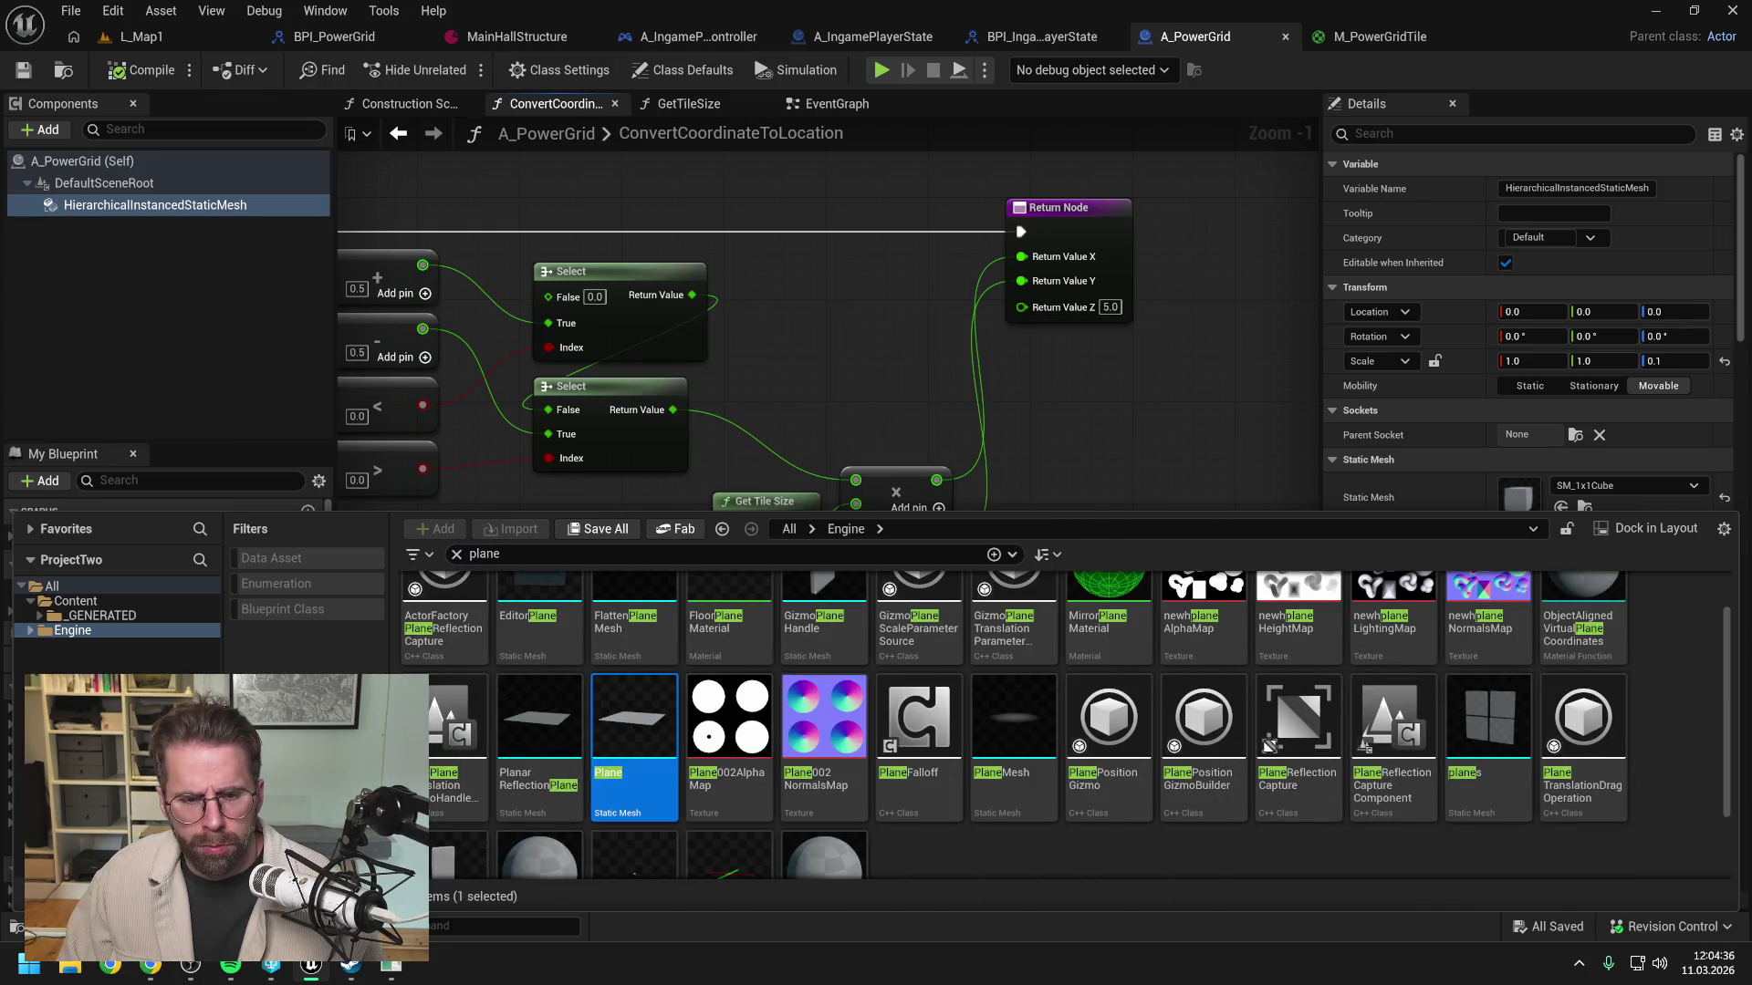
Step: Paste a copy of Plane into the project Content folder and rename it SM_Plane
{"action": "left_click", "coordinate": [75, 600]}
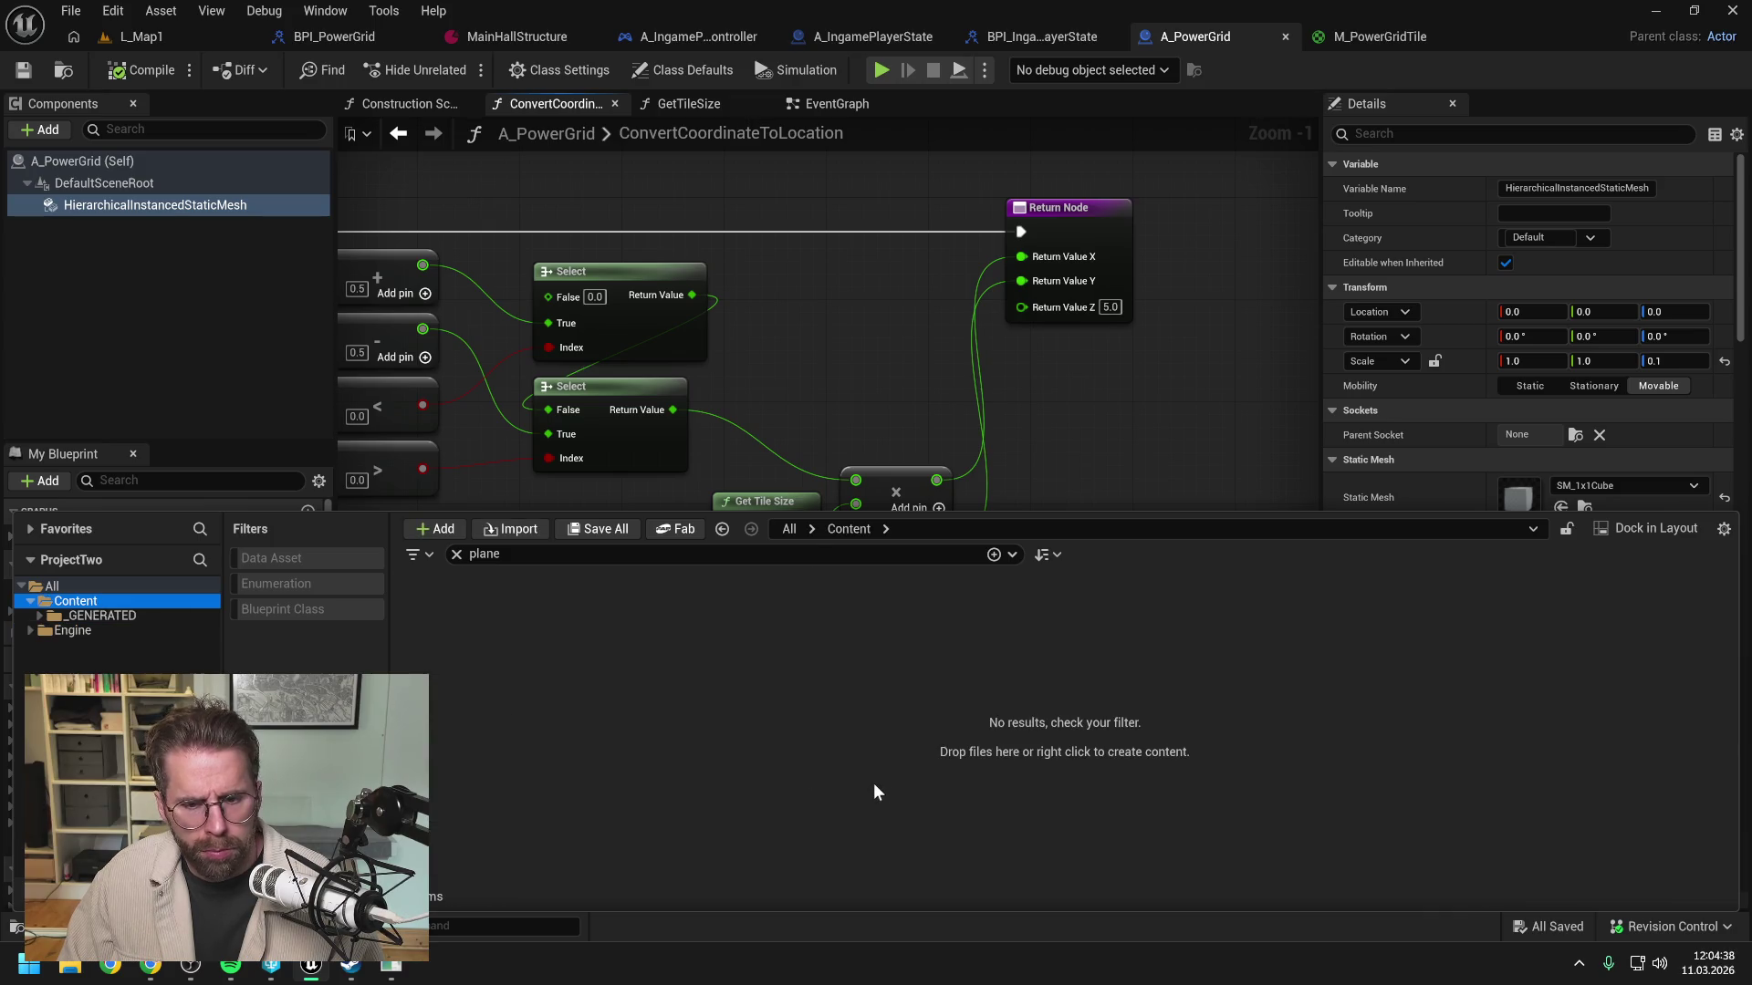
{"action": "double_click", "coordinate": [508, 560]}
{"action": "key", "text": "BackSpace"}
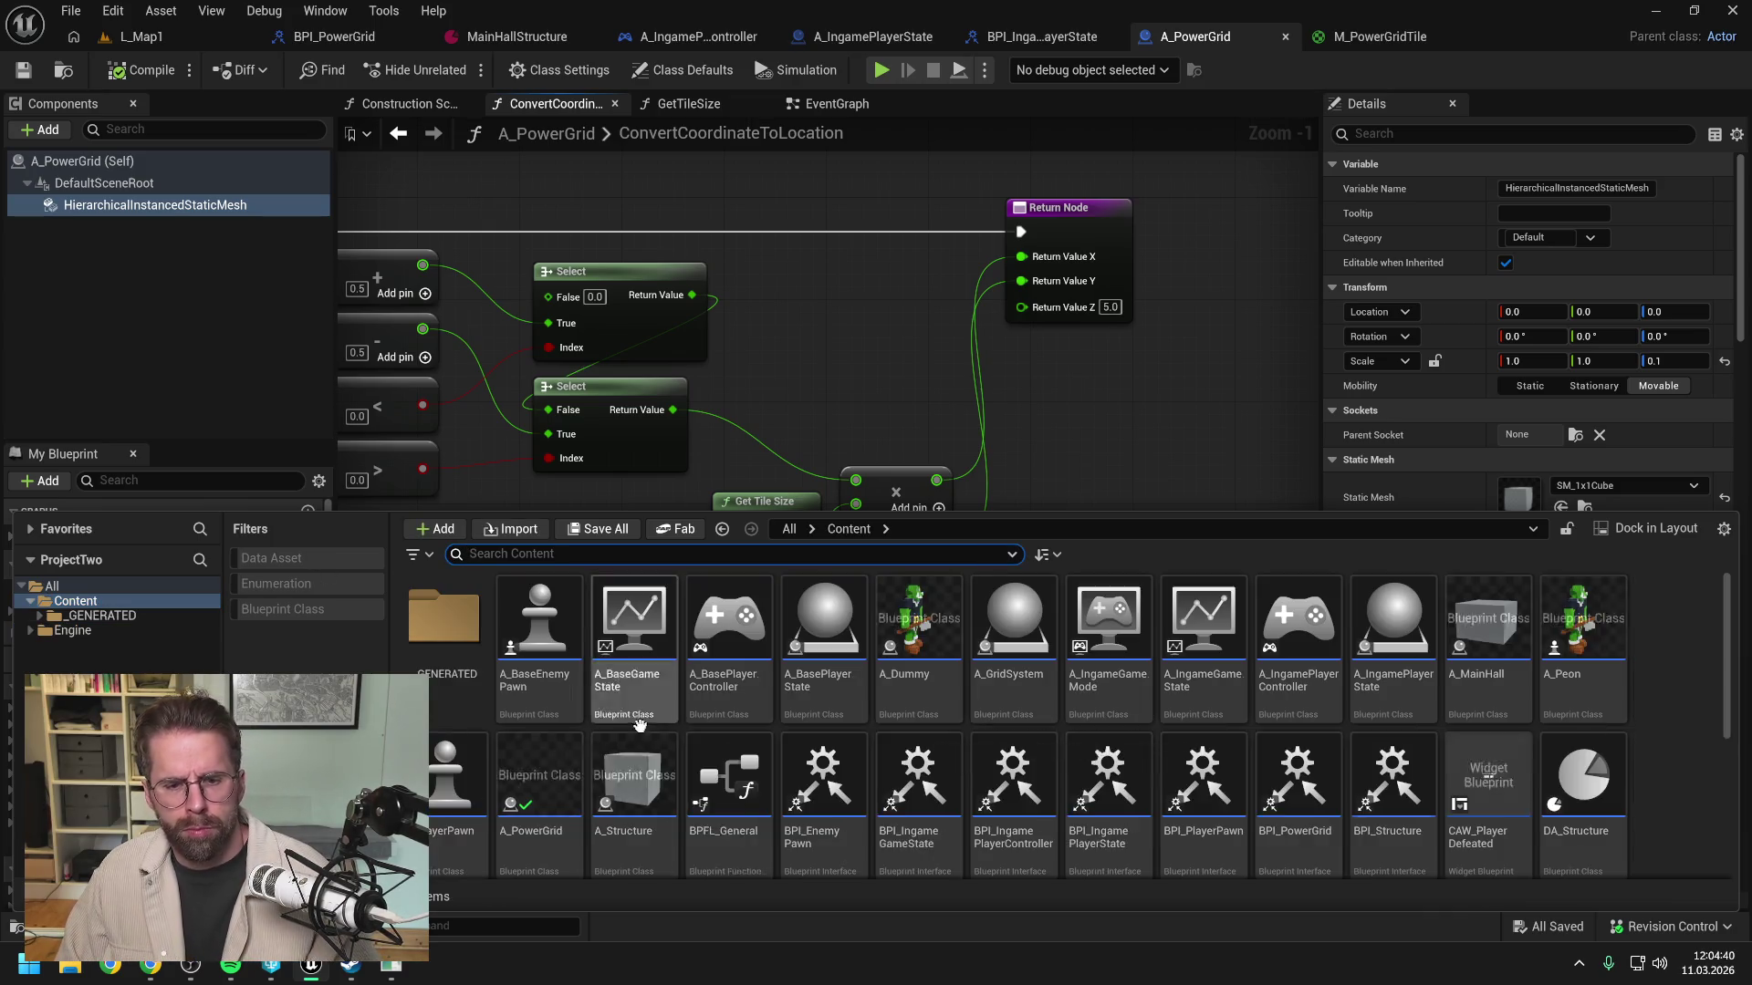
{"action": "scroll", "coordinate": [1333, 838], "scroll_direction": "down", "scroll_amount": 1}
{"action": "left_click", "coordinate": [1261, 807]}
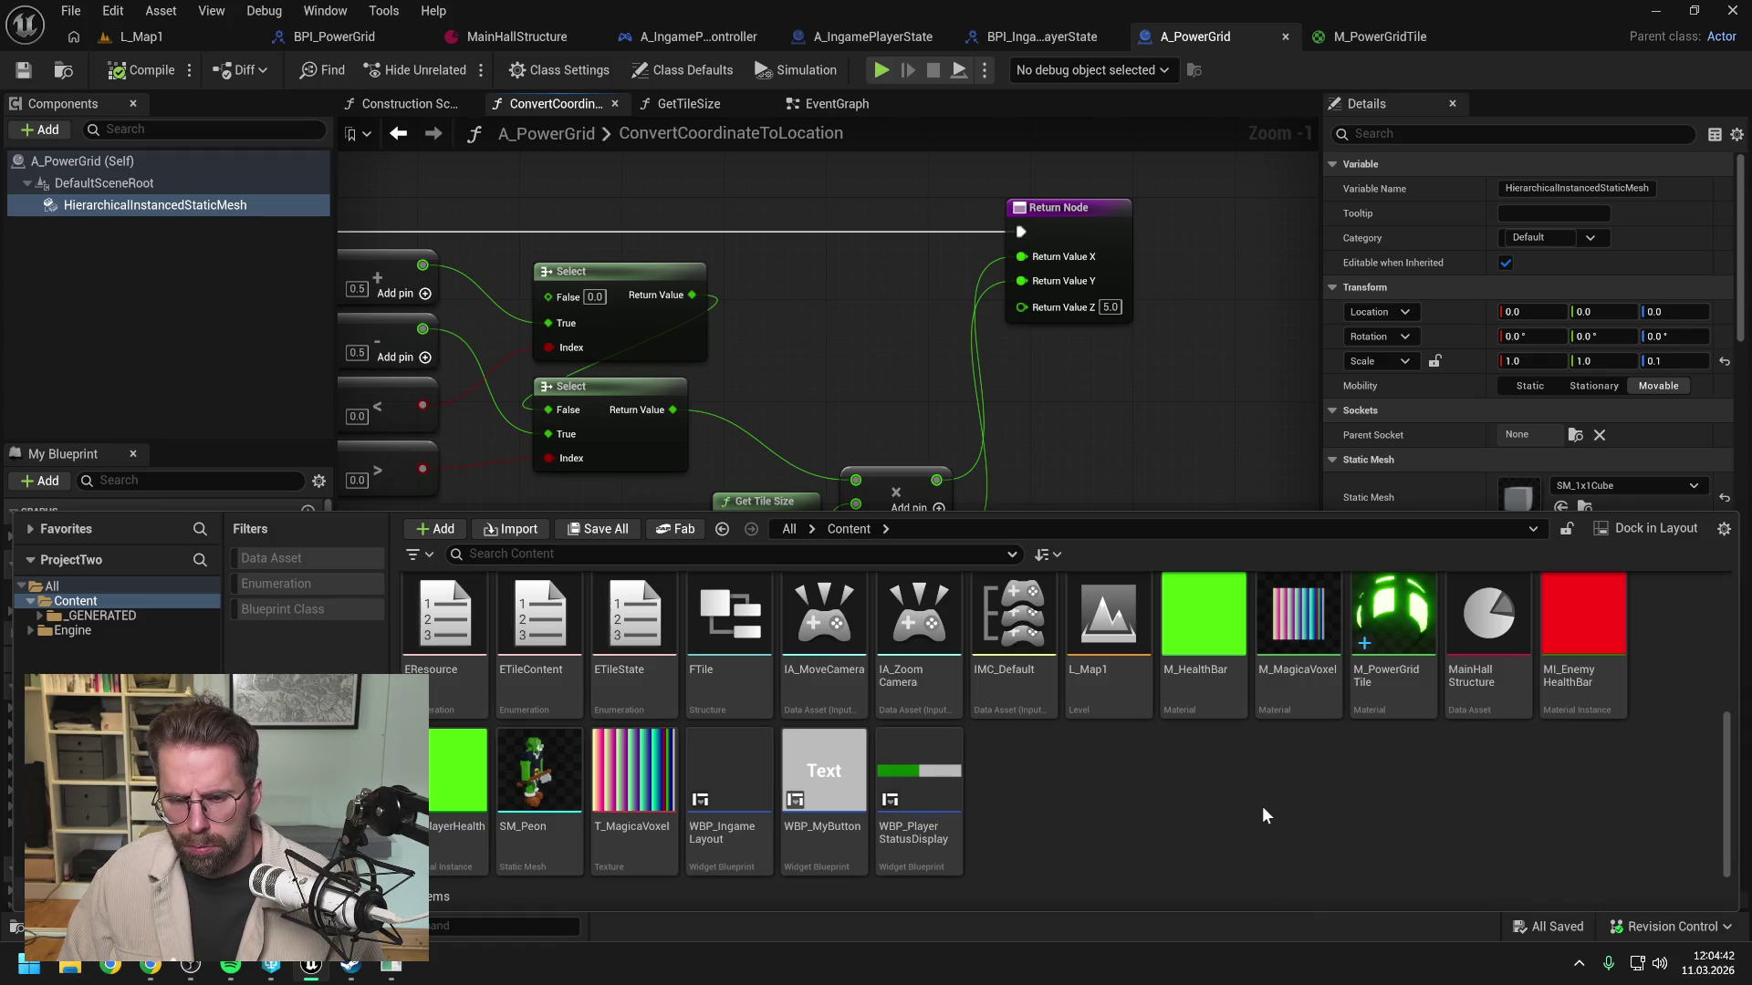
{"action": "key", "text": "ctrl+v"}
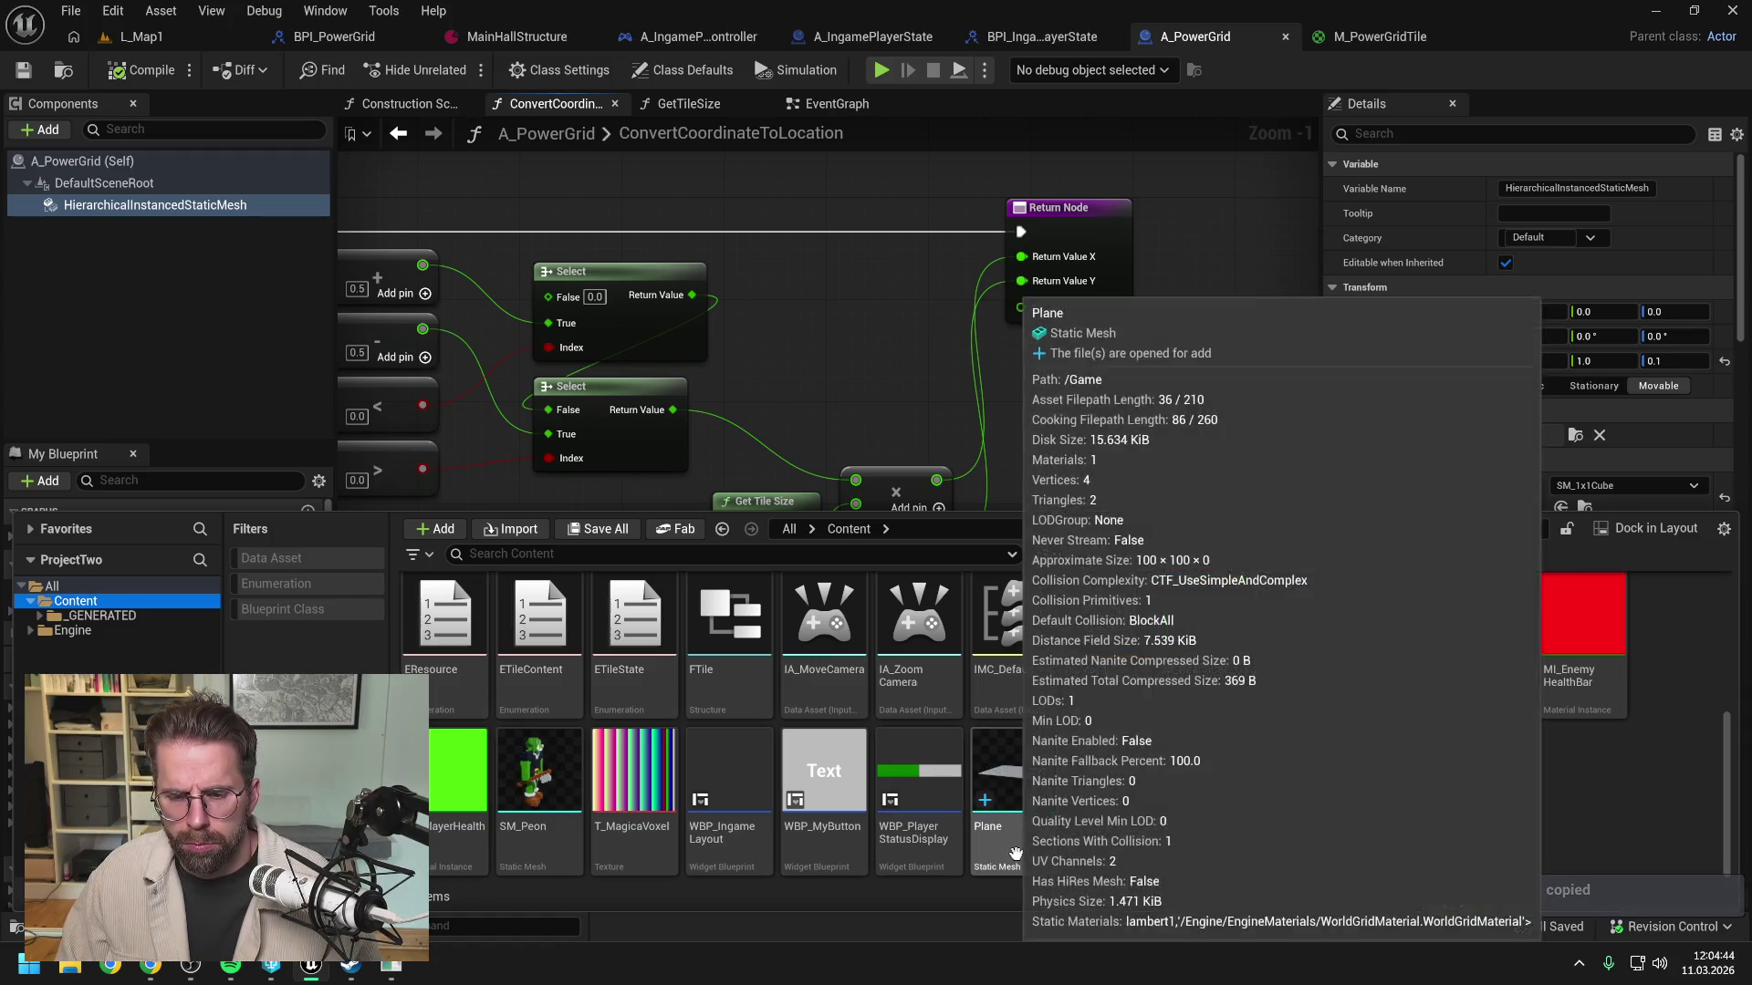
{"action": "left_click", "coordinate": [1016, 853]}
{"action": "key", "text": "F2"}
{"action": "key", "text": "Home"}
{"action": "type", "text": "S"}
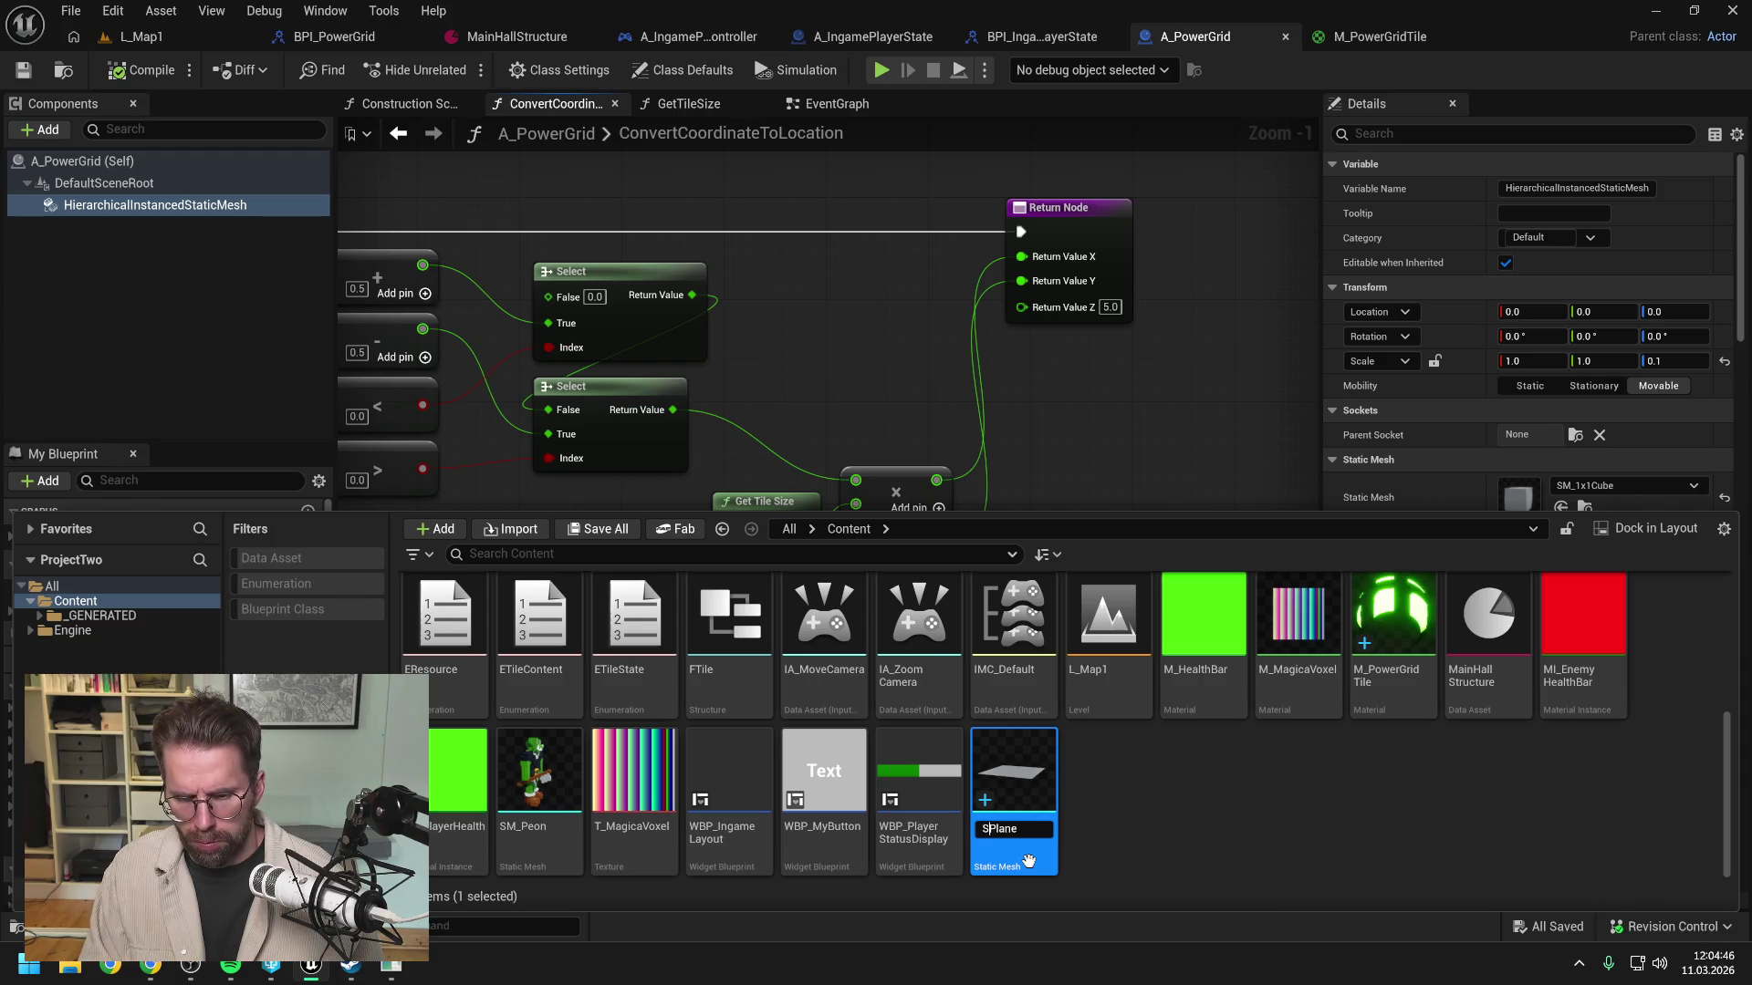
{"action": "type", "text": "M_"}
{"action": "key", "text": "Return"}
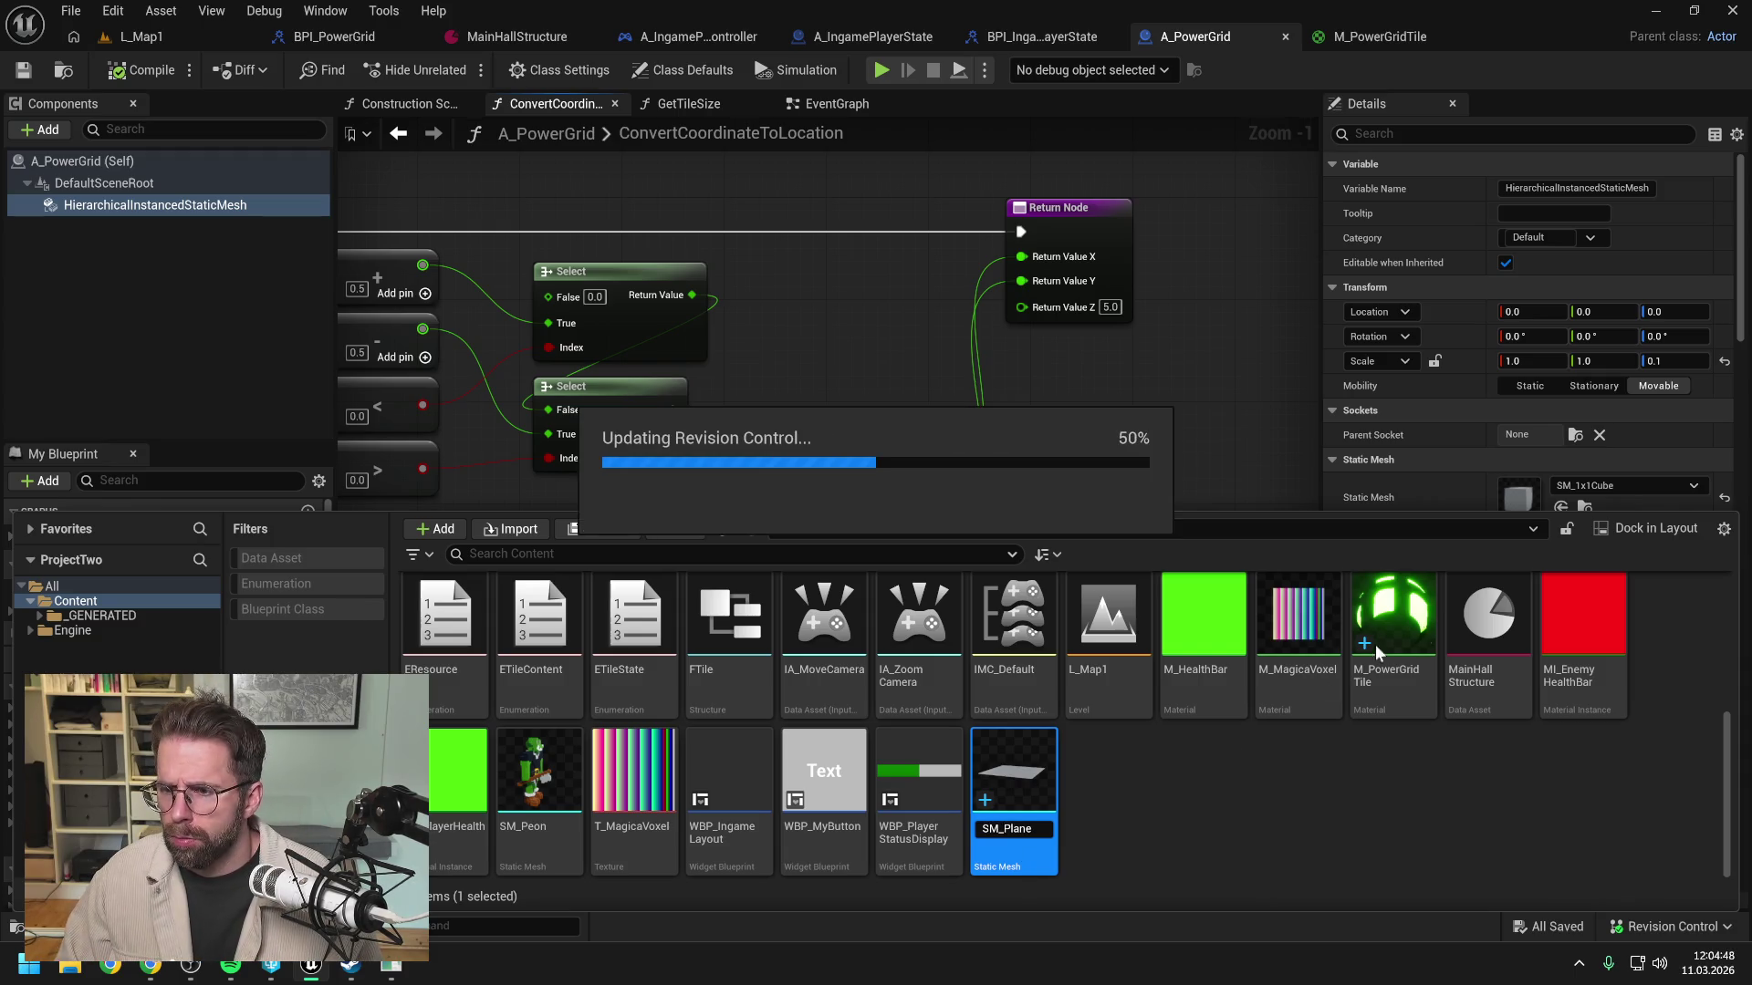
Step: Set the instanced tile mesh to SM_Plane, then compile and save A_PowerGrid
{"action": "left_click", "coordinate": [1617, 484]}
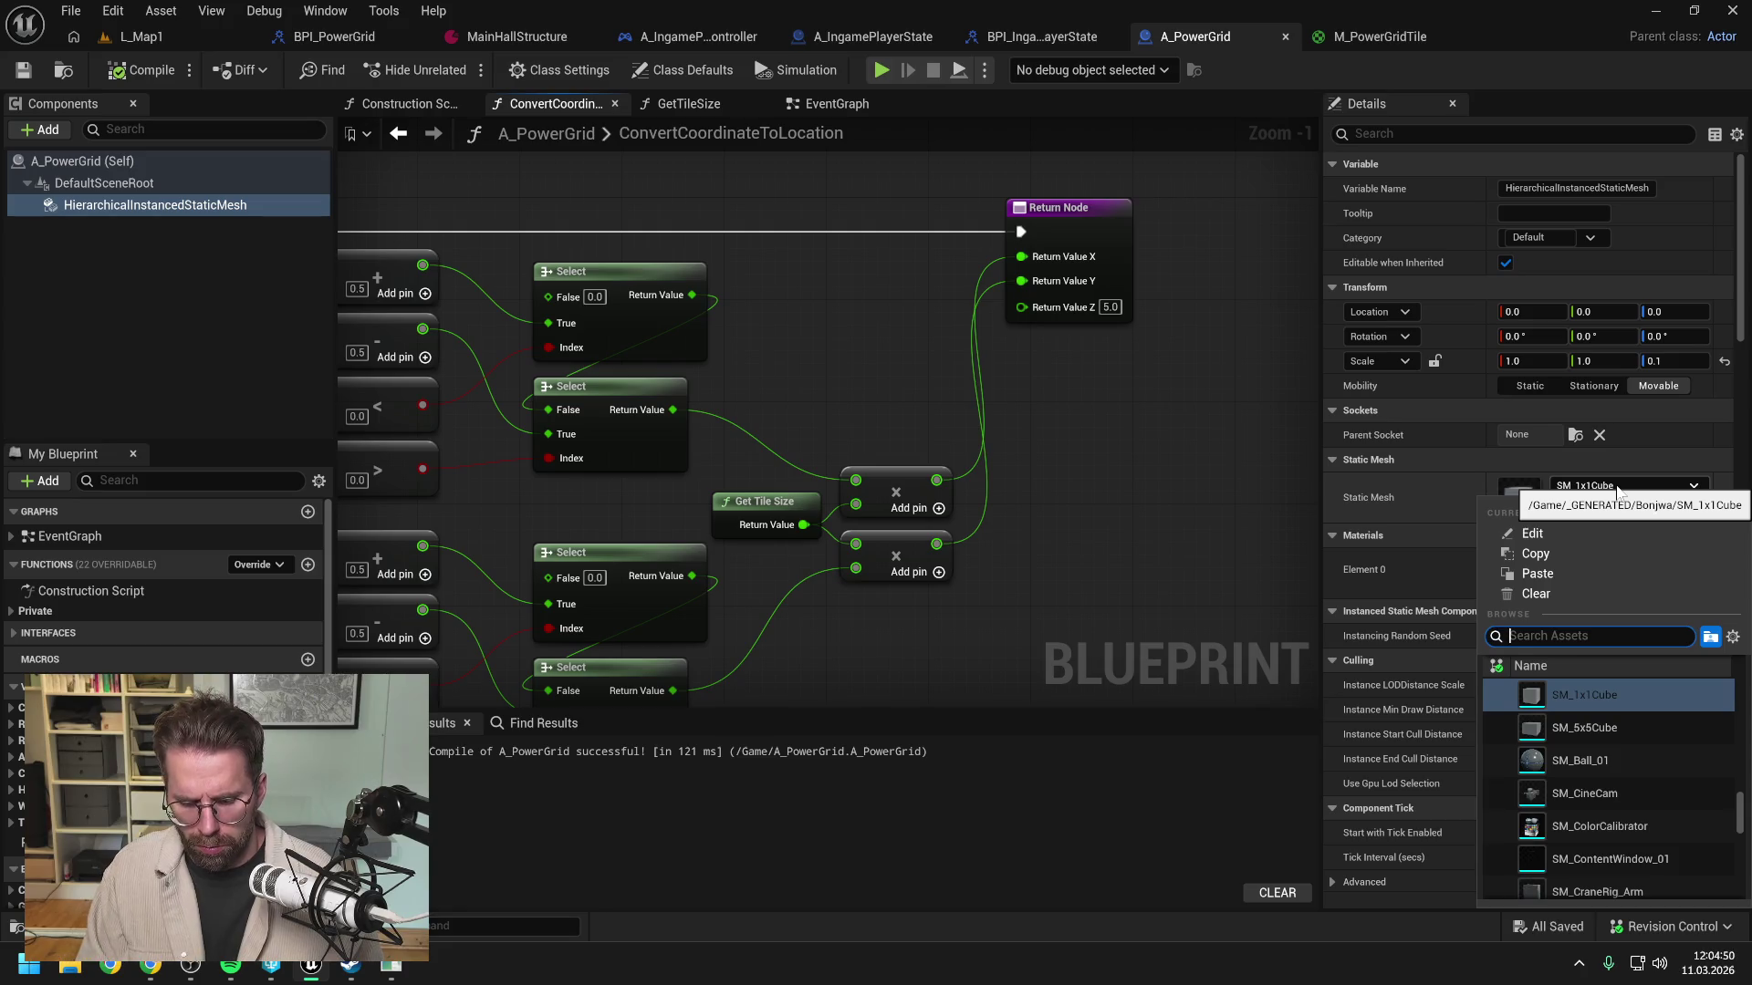
{"action": "type", "text": "plane"}
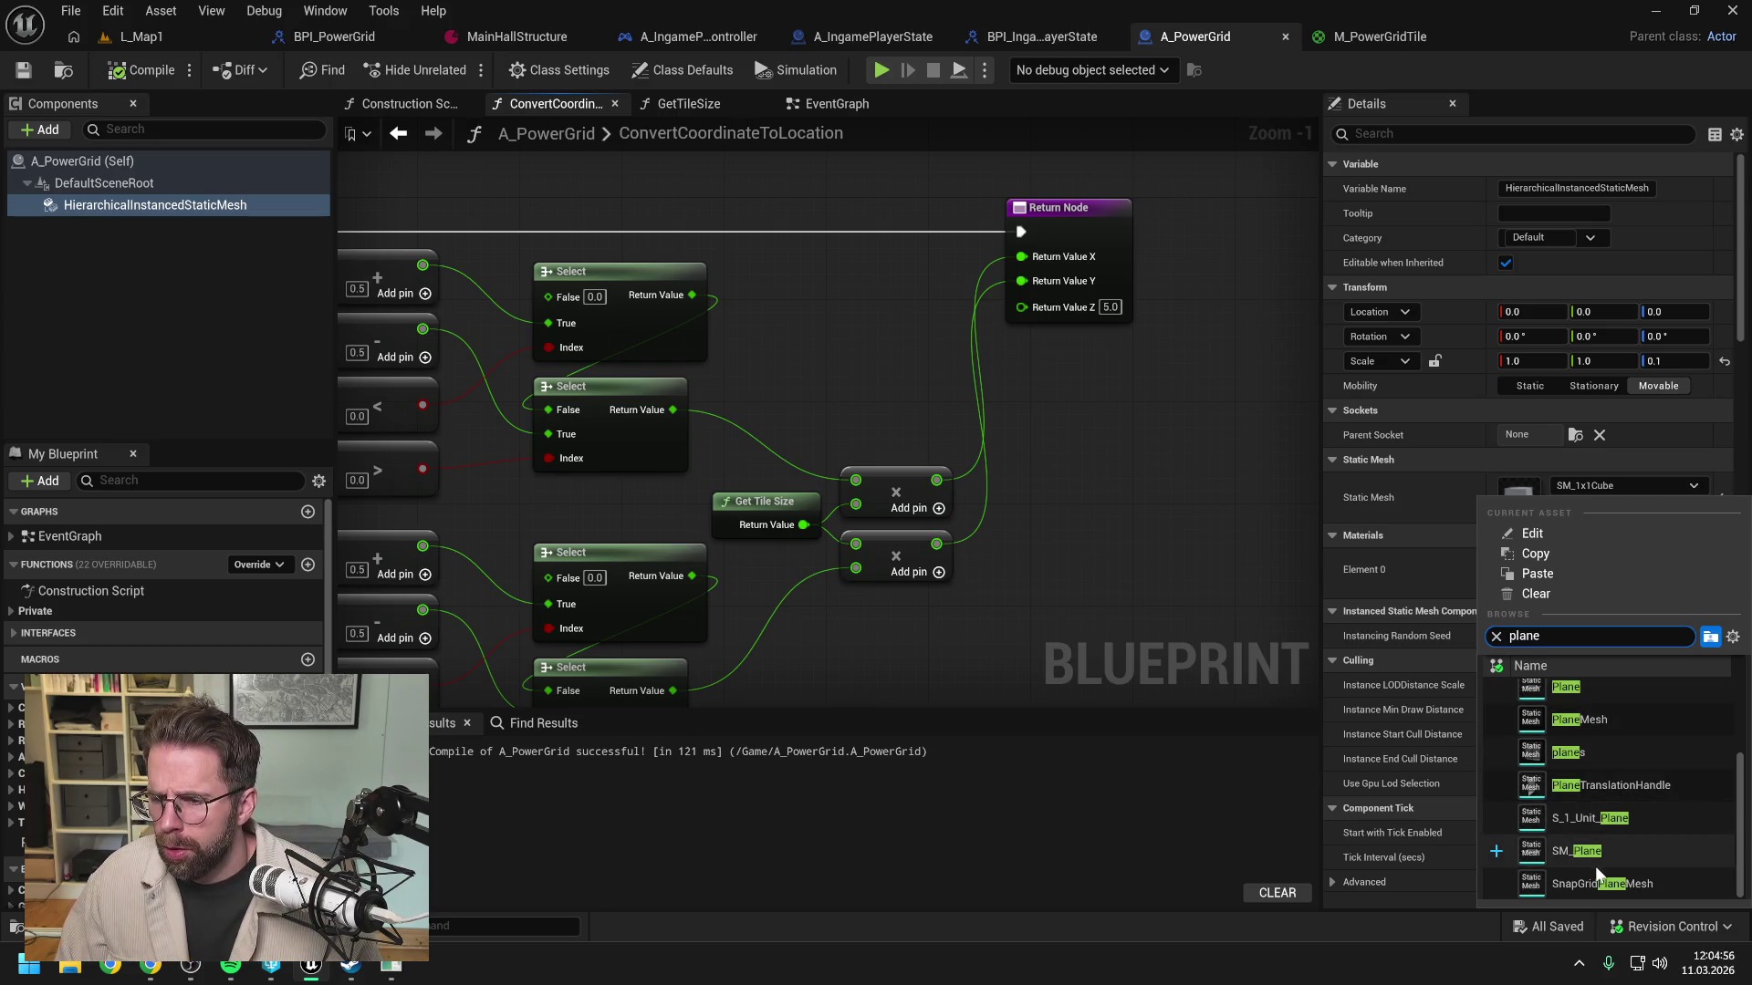
{"action": "left_click", "coordinate": [1584, 851]}
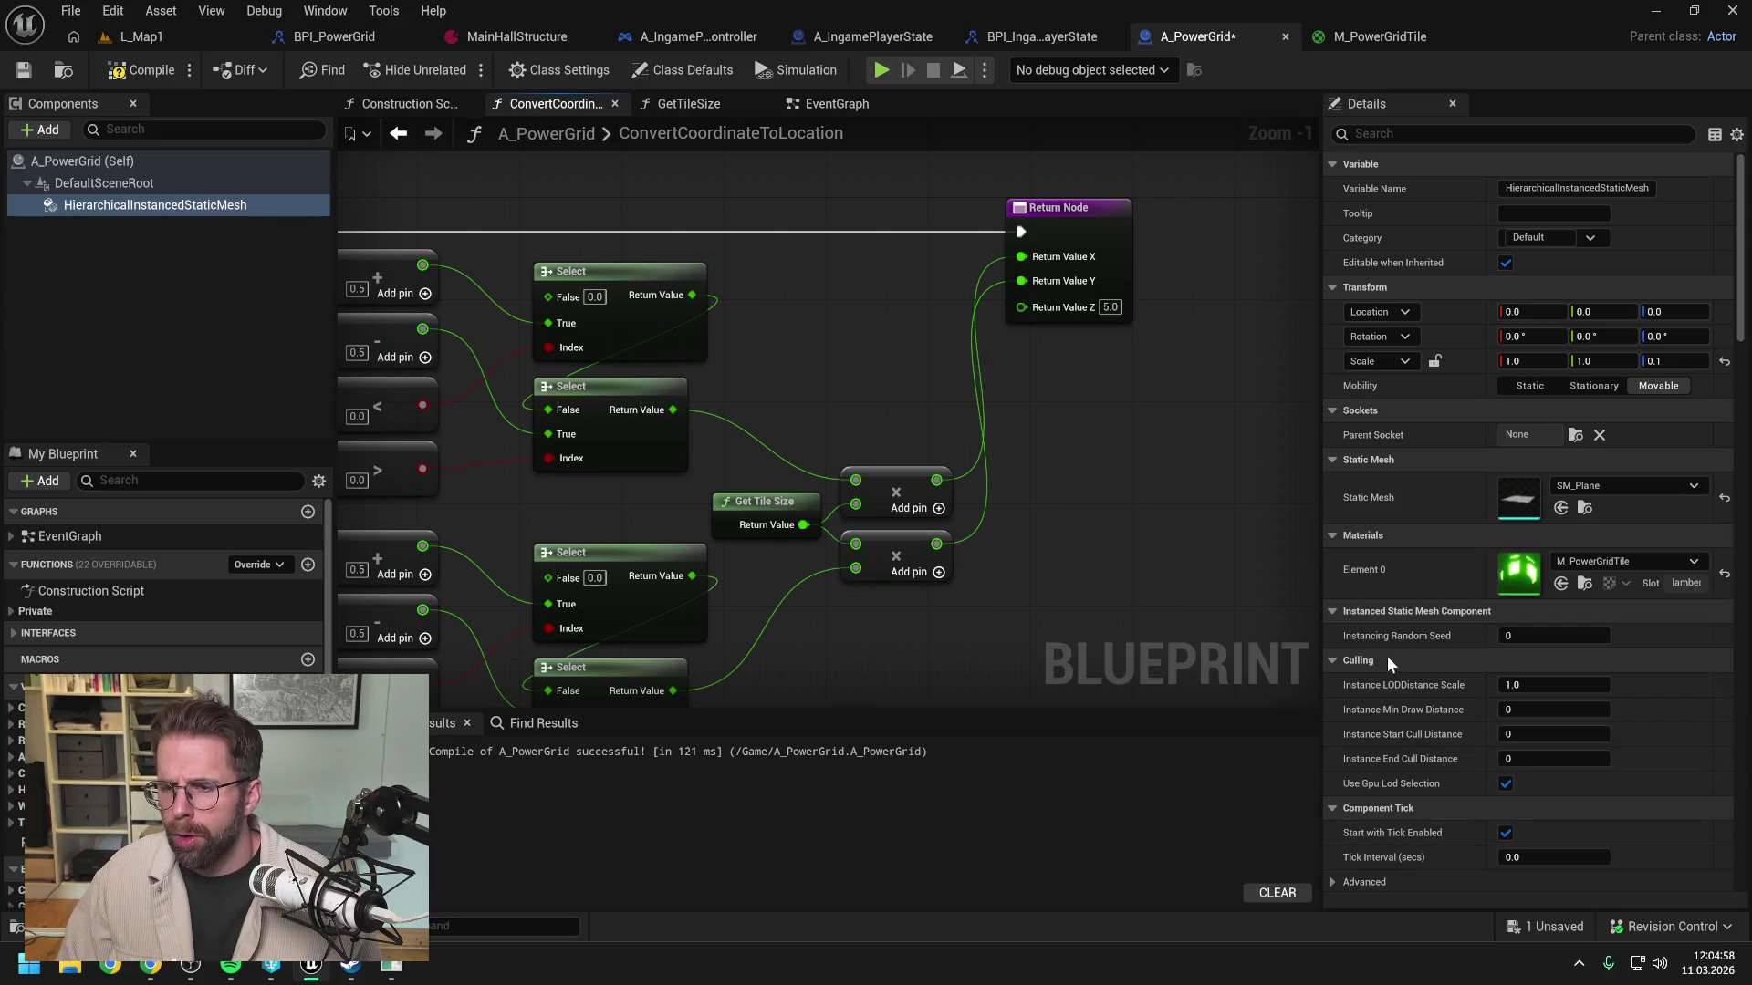
{"action": "left_click", "coordinate": [172, 70]}
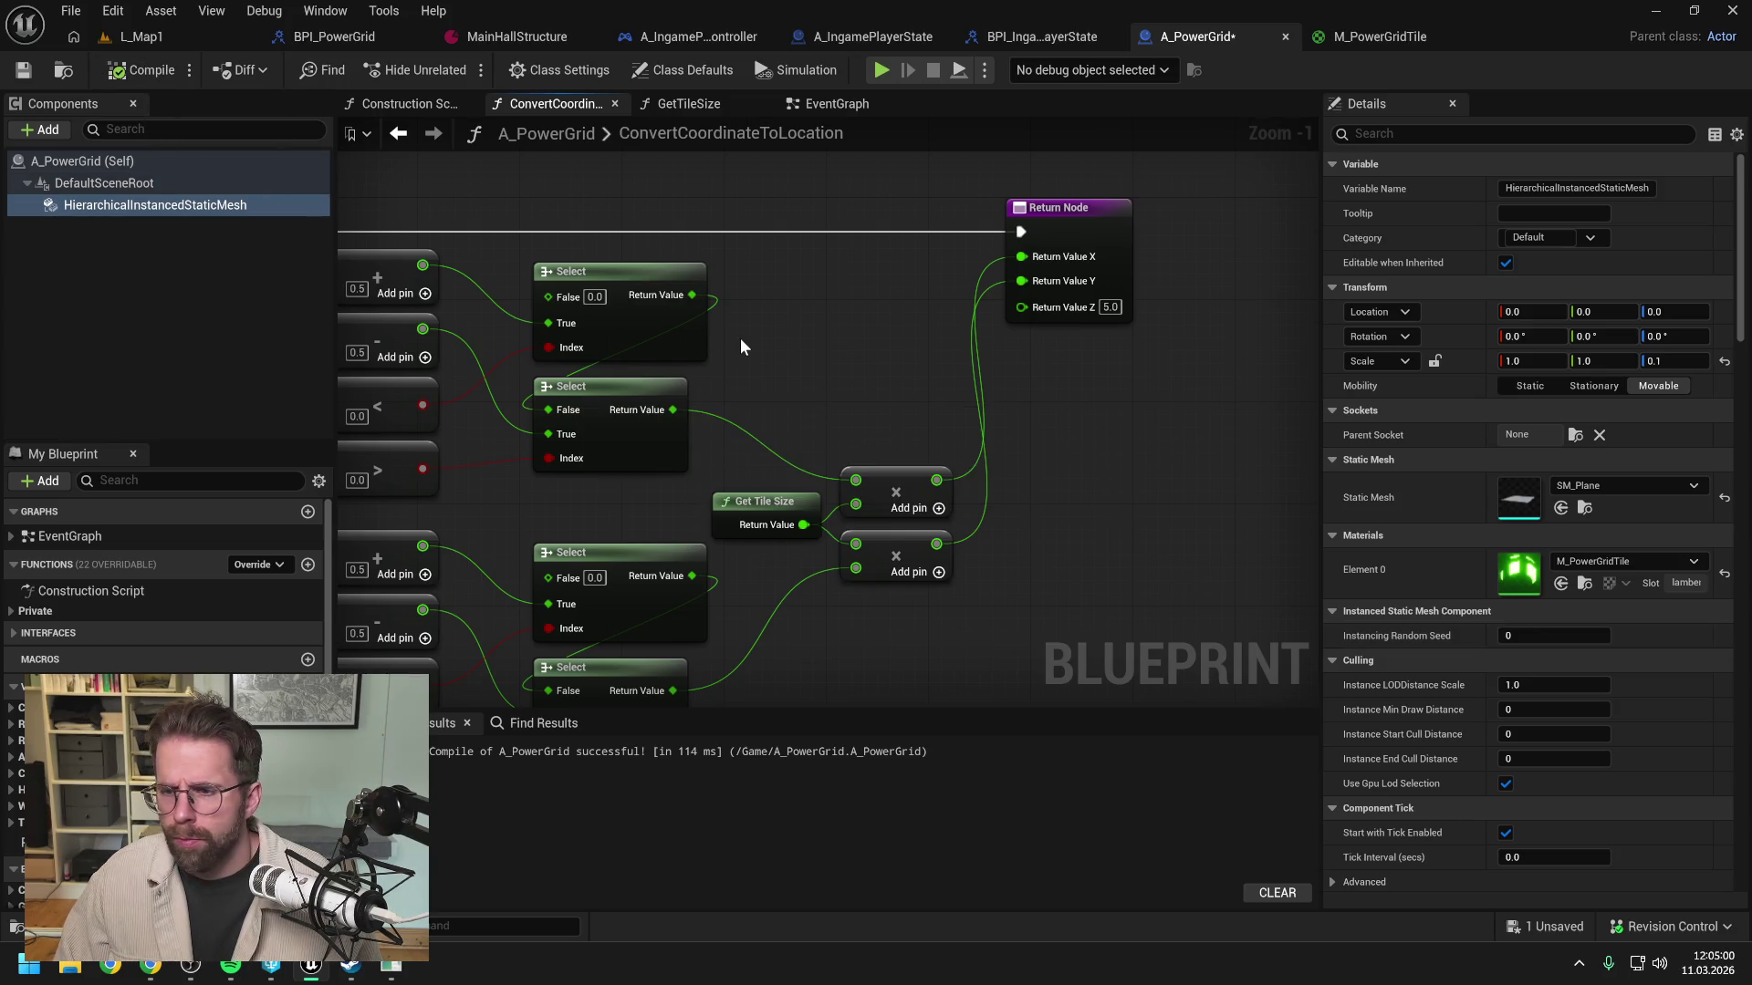
{"action": "key", "text": "ctrl+s"}
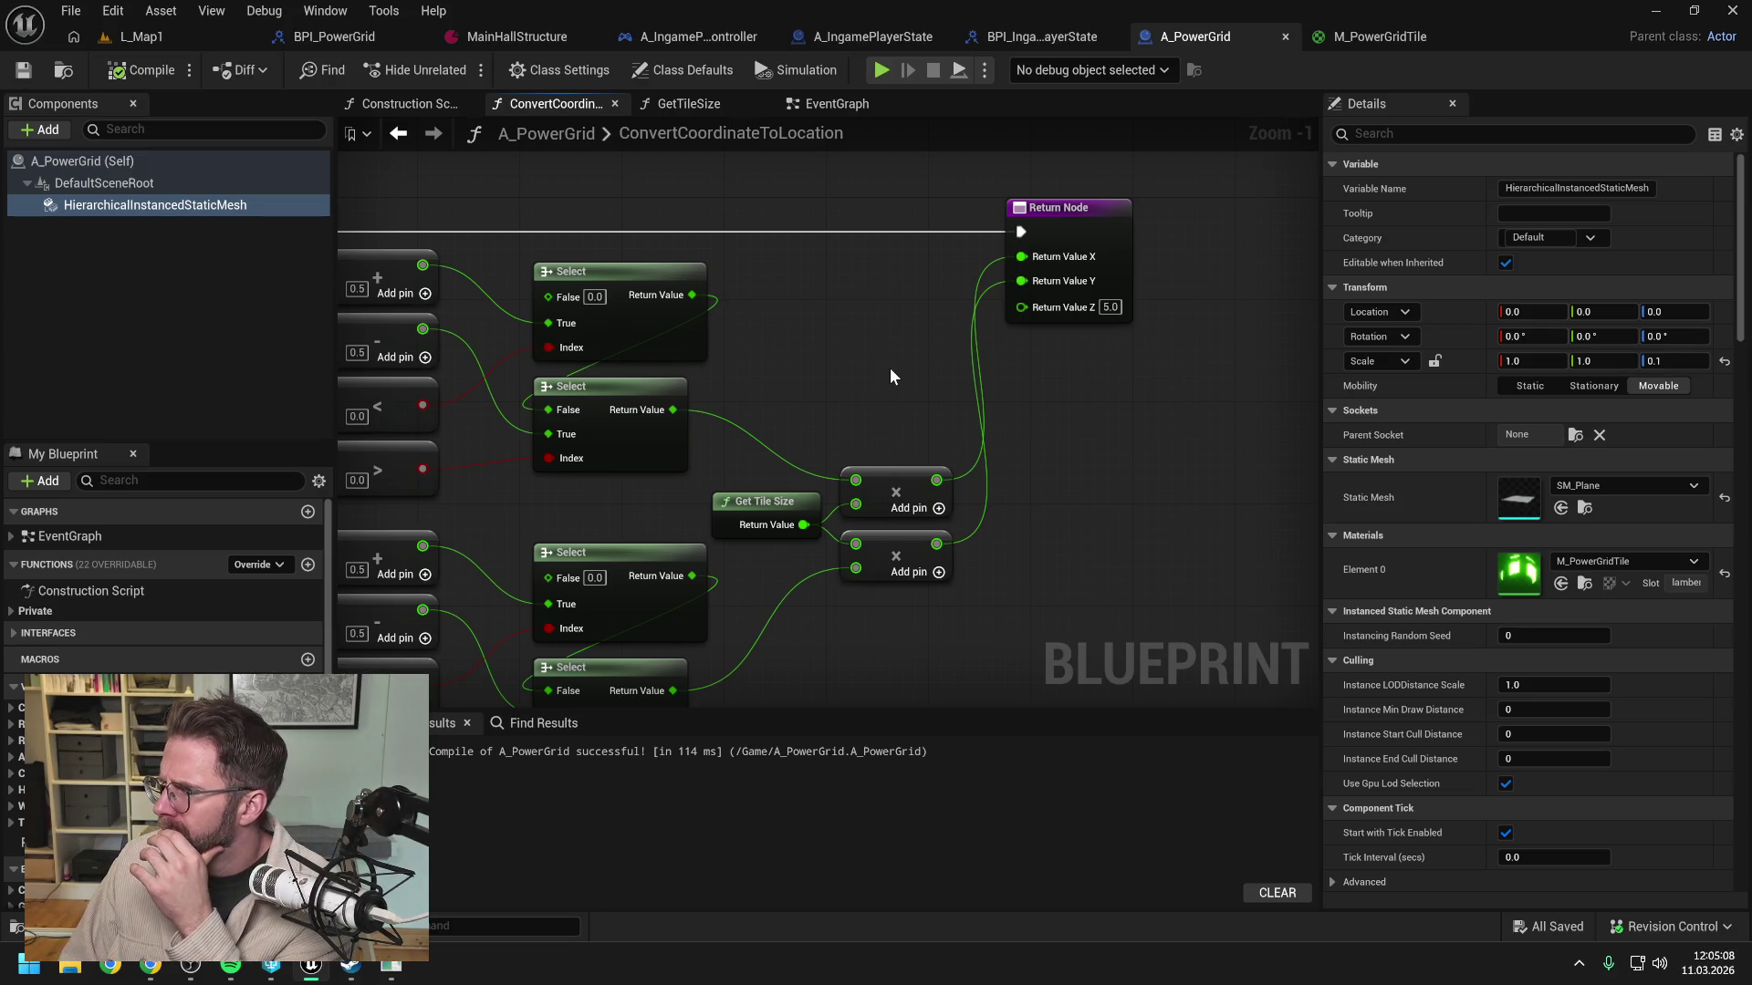
{"action": "left_click", "coordinate": [1355, 34]}
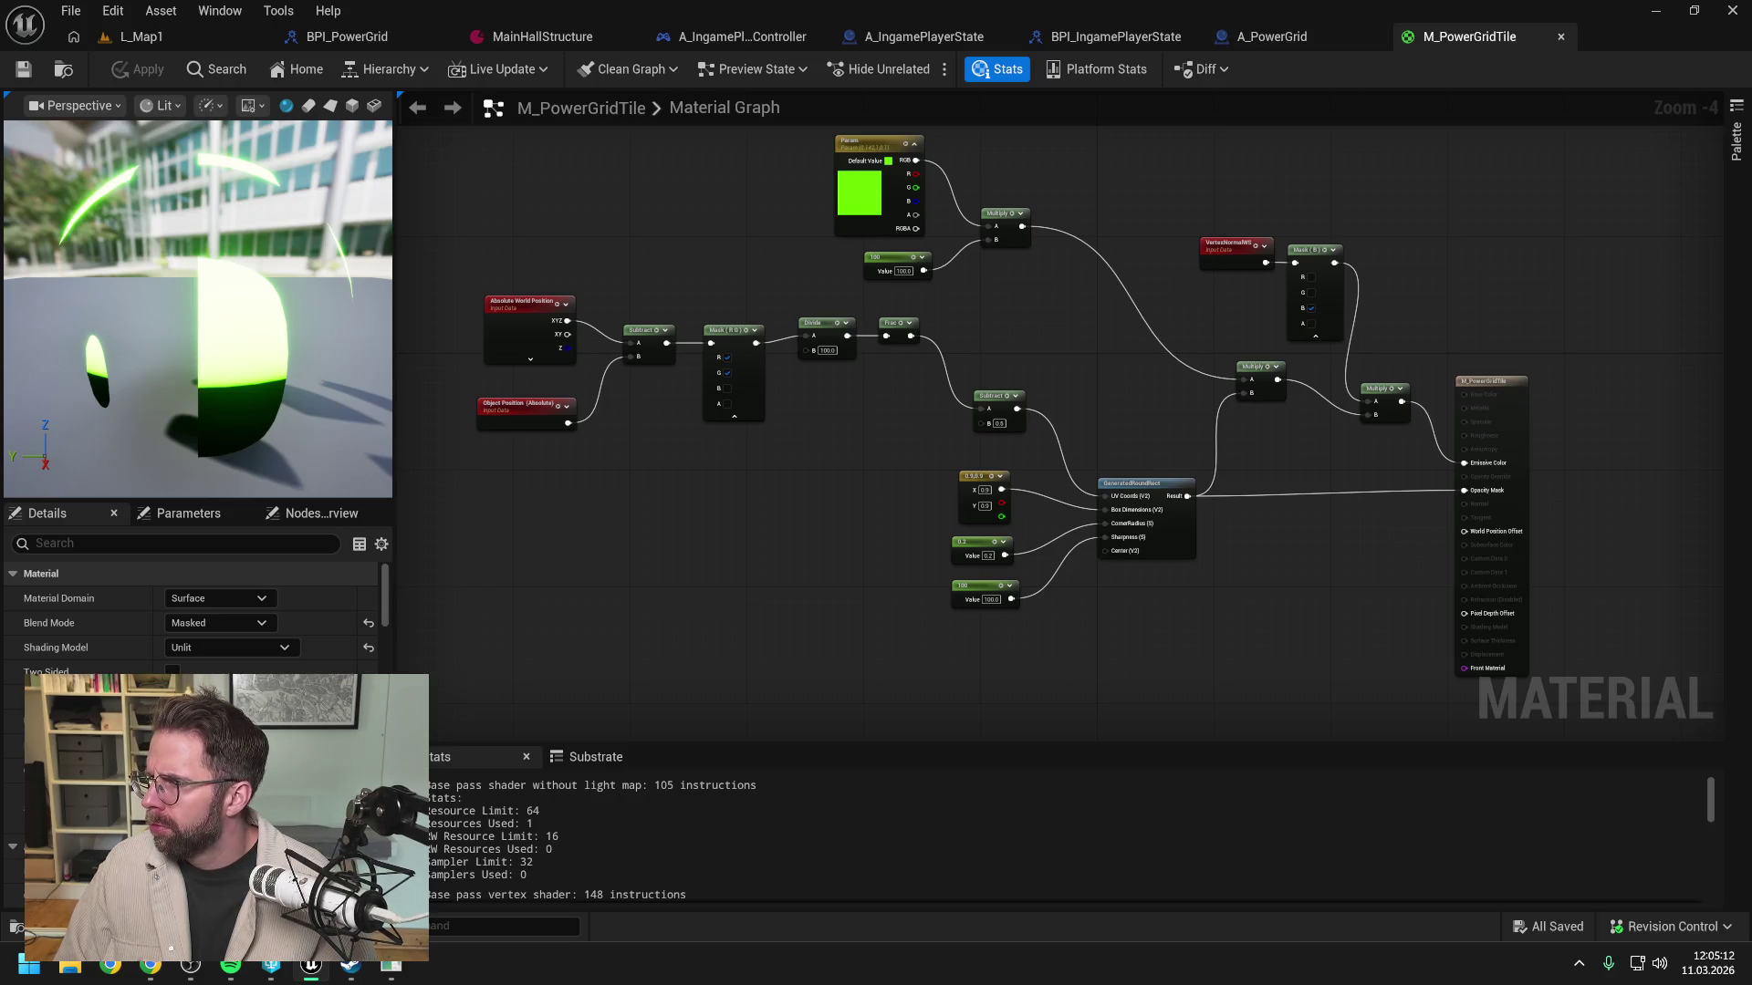
Step: Delete the Absolute/Object Position, Mask, Divide, Frac and Subtract nodes from the graph
{"action": "mouse_move", "coordinate": [1259, 386]}
{"action": "left_mouse_down"}
{"action": "mouse_move", "coordinate": [1322, 364]}
{"action": "mouse_move", "coordinate": [1507, 381]}
{"action": "mouse_move", "coordinate": [1322, 400]}
{"action": "left_mouse_up"}
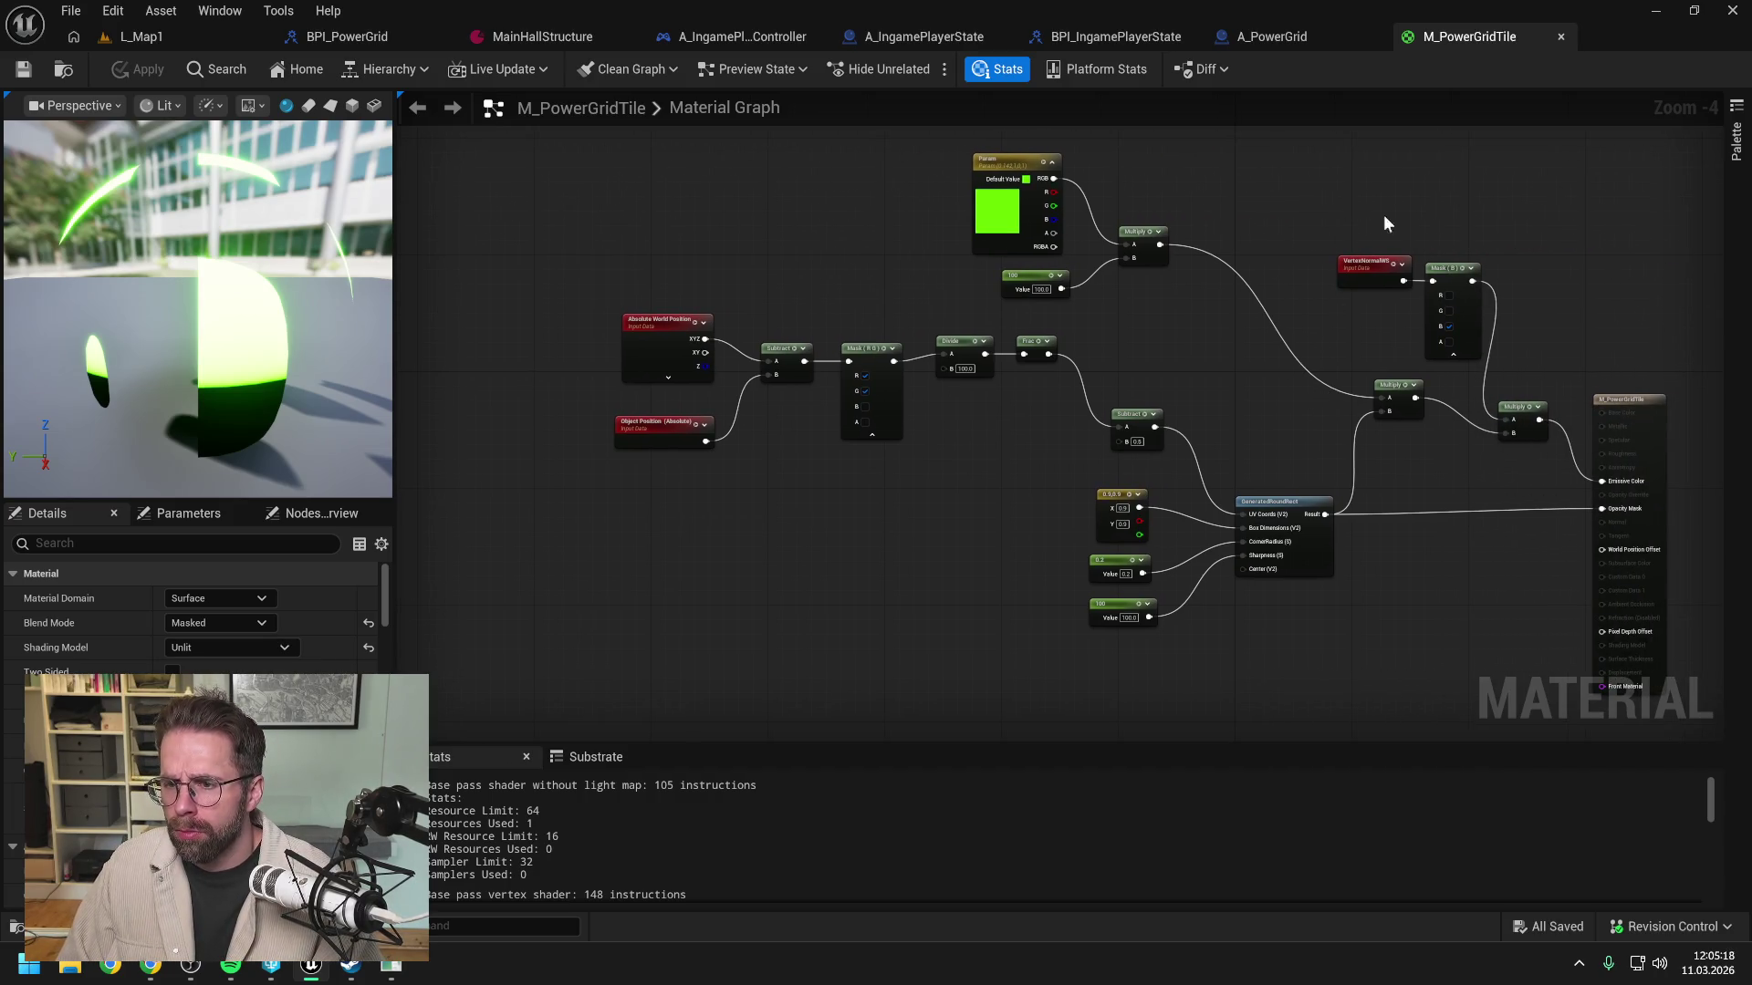
{"action": "left_click_drag", "start_coordinate": [1384, 216], "coordinate": [1498, 319]}
{"action": "left_click_drag", "start_coordinate": [922, 440], "coordinate": [1017, 435]}
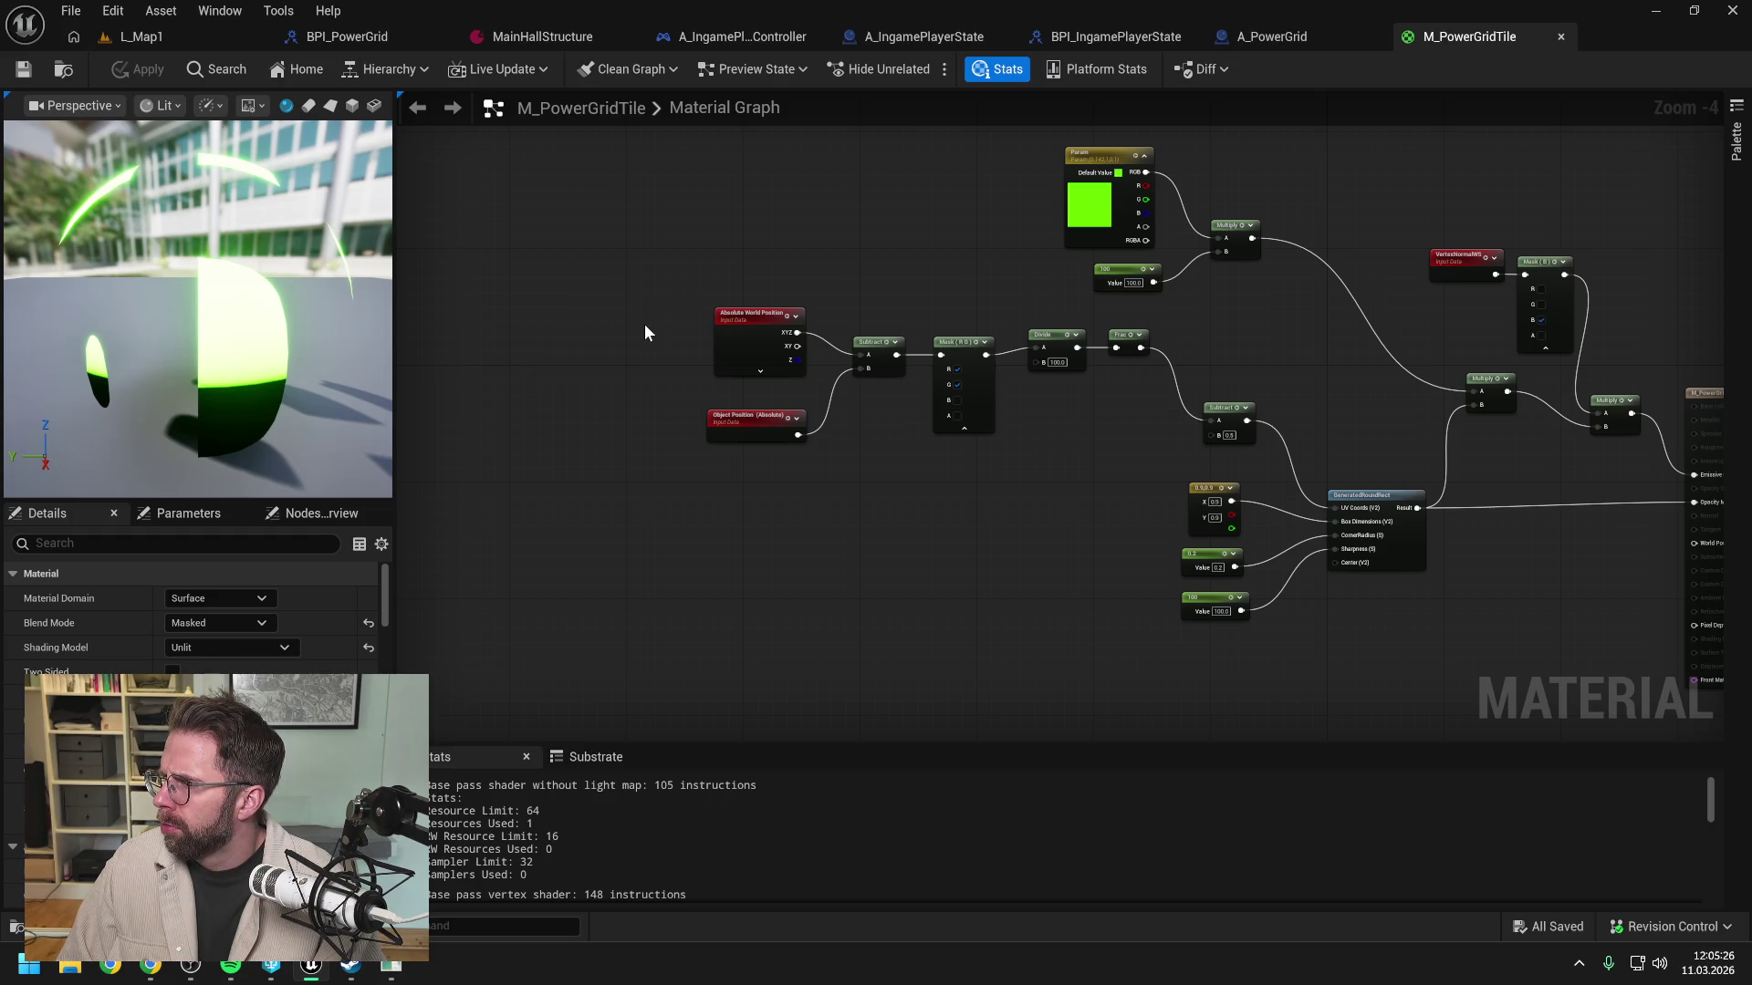
{"action": "mouse_move", "coordinate": [586, 476]}
{"action": "left_mouse_down"}
{"action": "mouse_move", "coordinate": [967, 415]}
{"action": "mouse_move", "coordinate": [1145, 325]}
{"action": "left_mouse_up"}
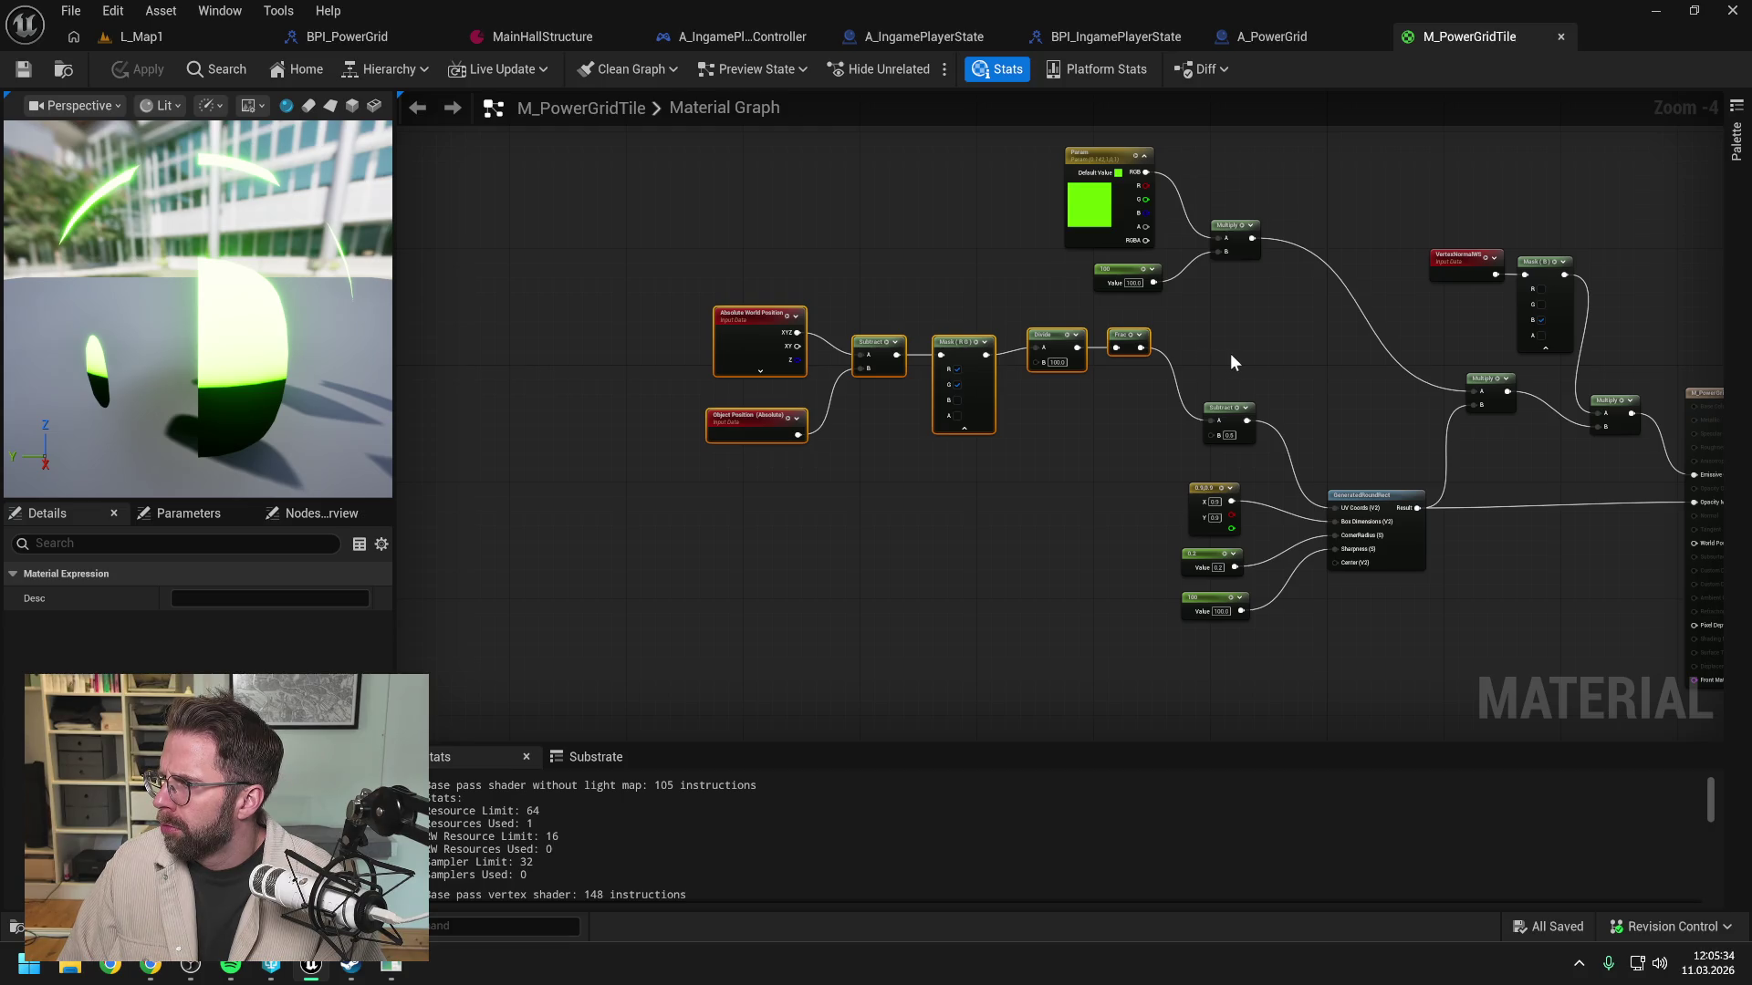
{"action": "key", "text": "Delete"}
{"action": "left_click", "coordinate": [1222, 408]}
{"action": "key", "text": "Delete"}
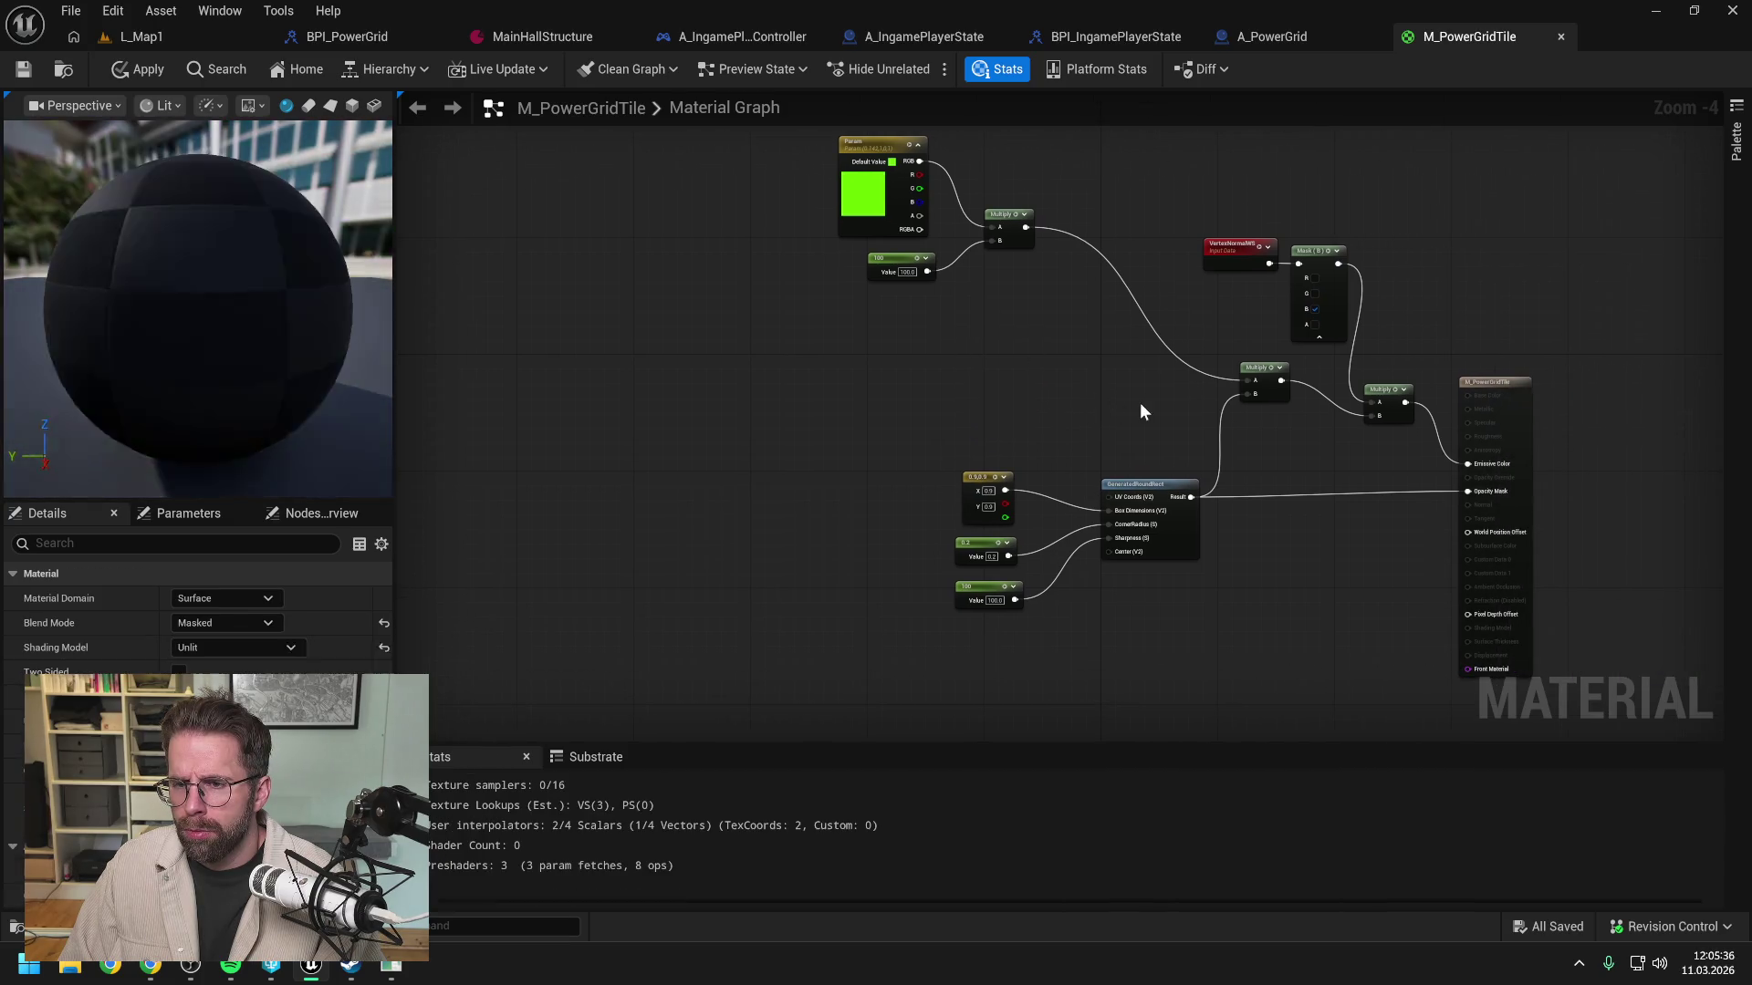
Step: Delete the VertexNormalWS, Mask and unused Multiply nodes from M_PowerGridTile
{"action": "left_click_drag", "start_coordinate": [1225, 206], "coordinate": [1351, 346]}
{"action": "key", "text": "Delete"}
{"action": "left_click", "coordinate": [1387, 392]}
{"action": "key", "text": "Delete"}
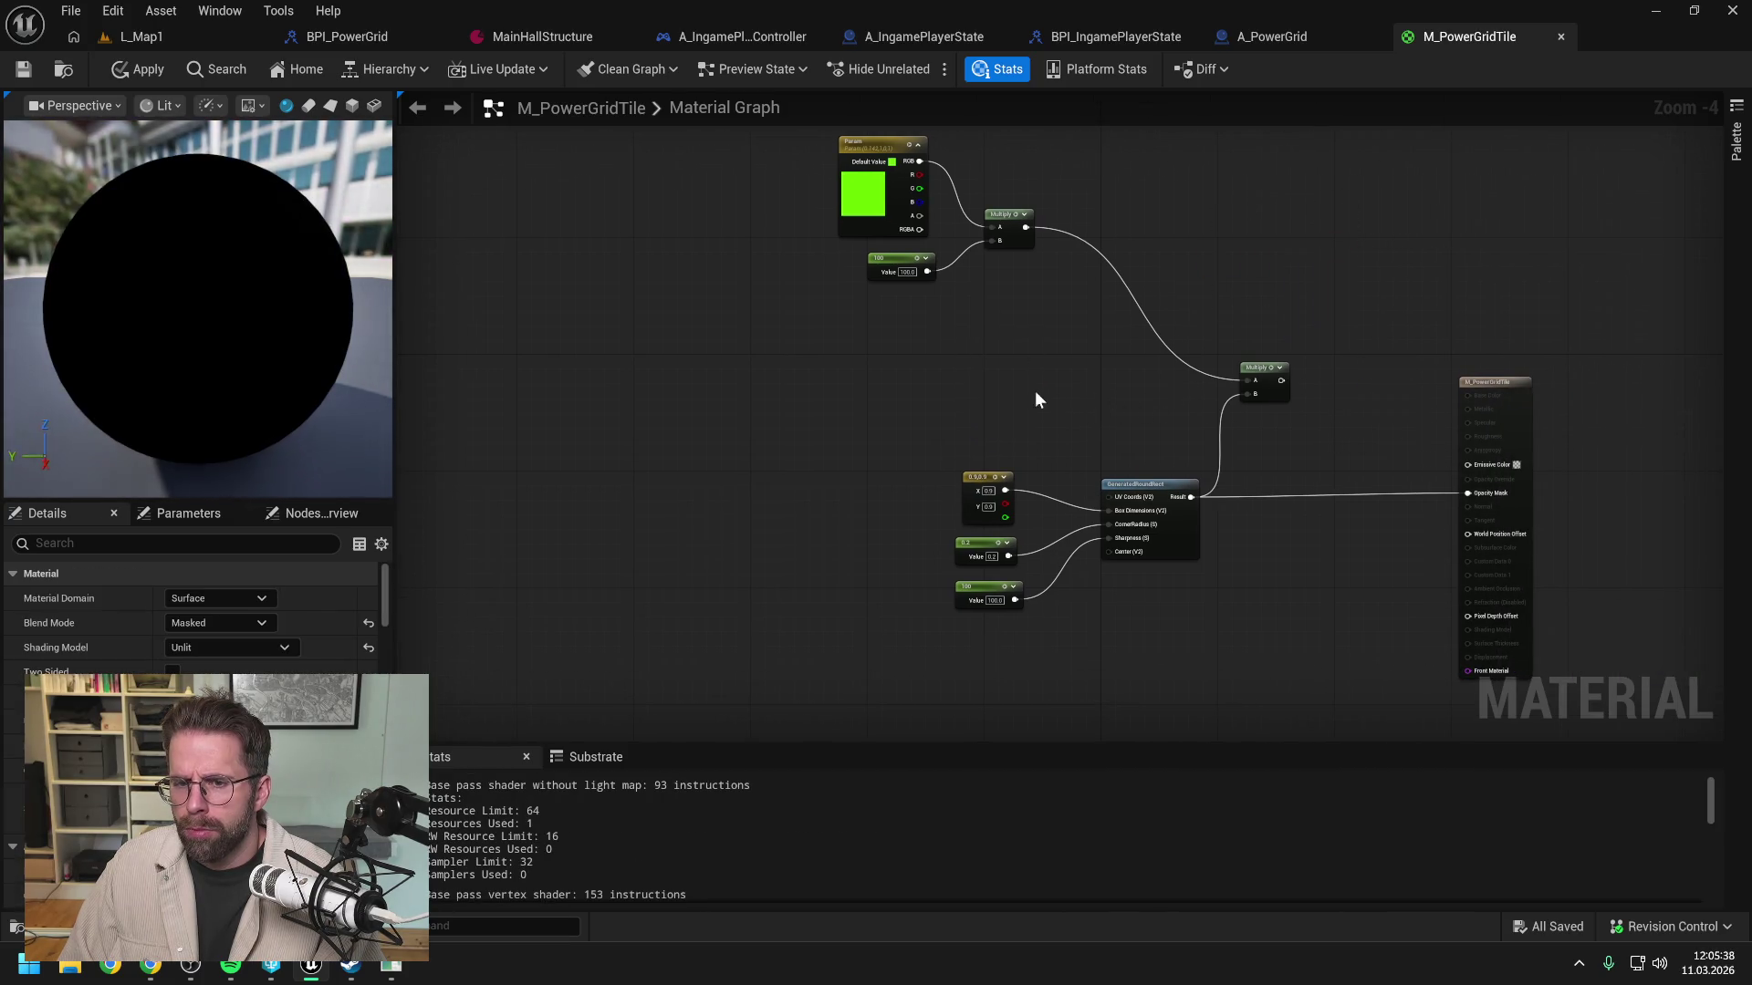
{"action": "left_click_drag", "start_coordinate": [1034, 390], "coordinate": [1217, 374]}
{"action": "left_click", "coordinate": [1107, 391]}
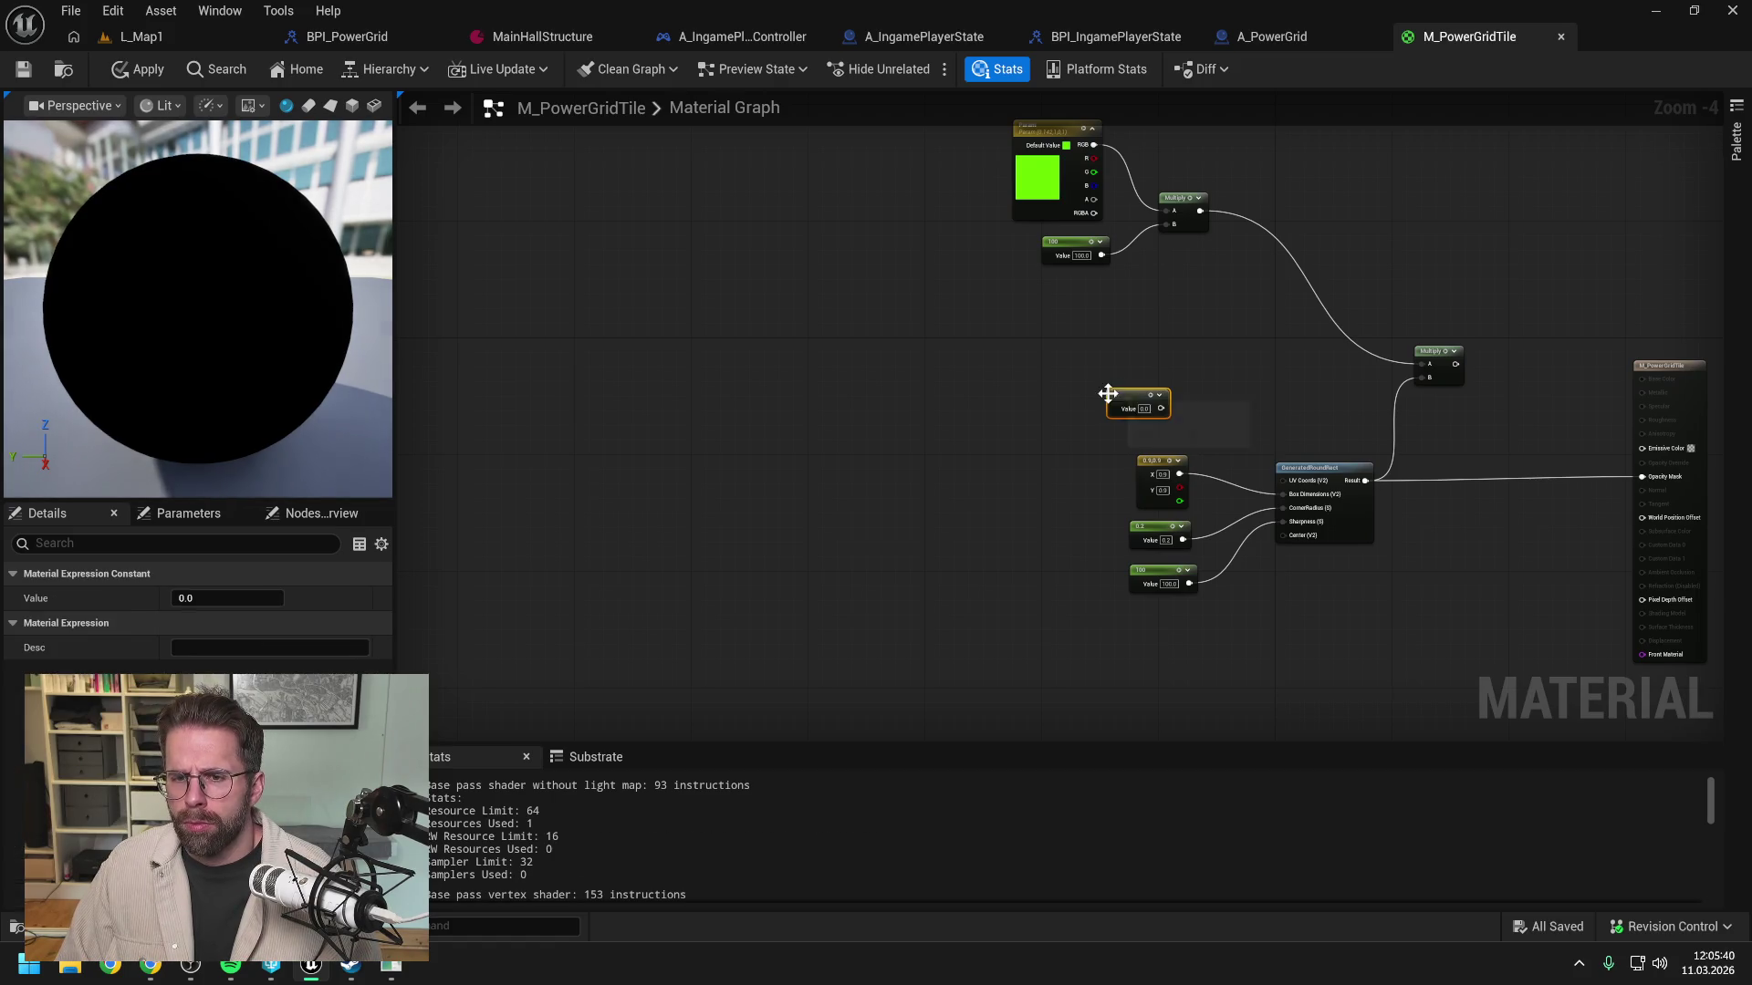
{"action": "key", "text": "Delete"}
Step: Add a TextureCoordinate node and feed it into the rounded rectangle's UV Coords
{"action": "right_click", "coordinate": [1120, 400]}
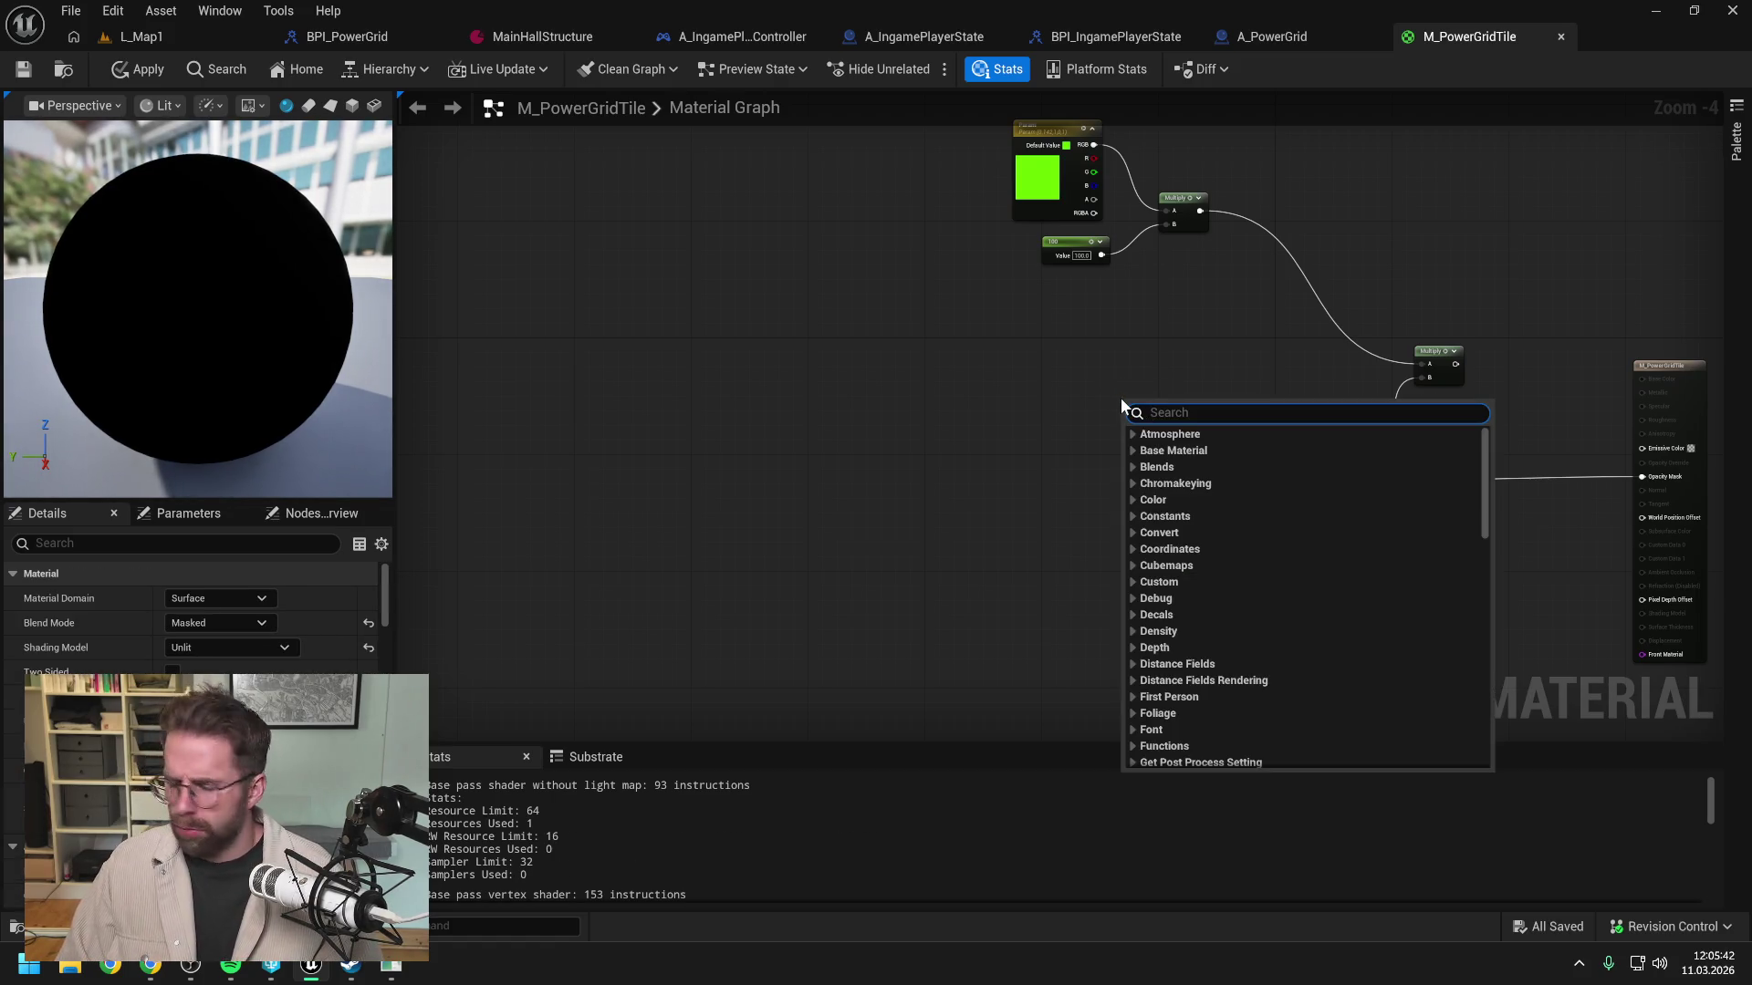
{"action": "type", "text": "texture"}
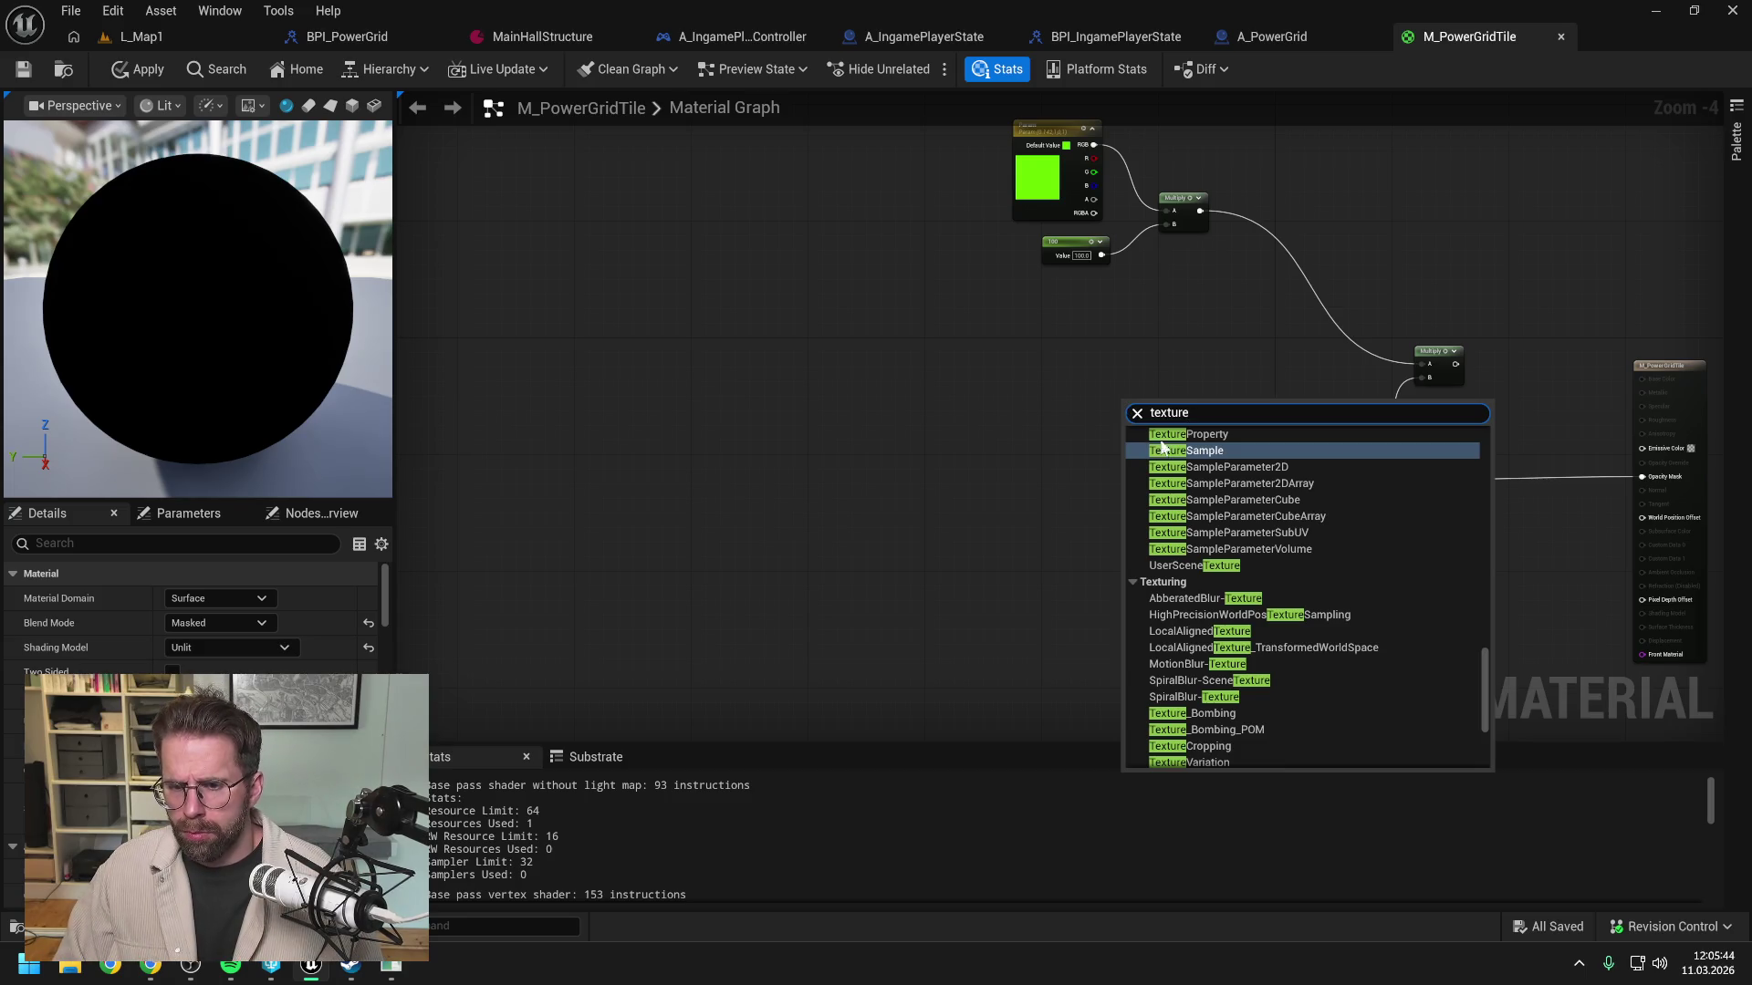
{"action": "type", "text": "coord"}
{"action": "left_click", "coordinate": [1208, 451]}
{"action": "scroll", "coordinate": [1241, 434], "scroll_direction": "up", "scroll_amount": 2}
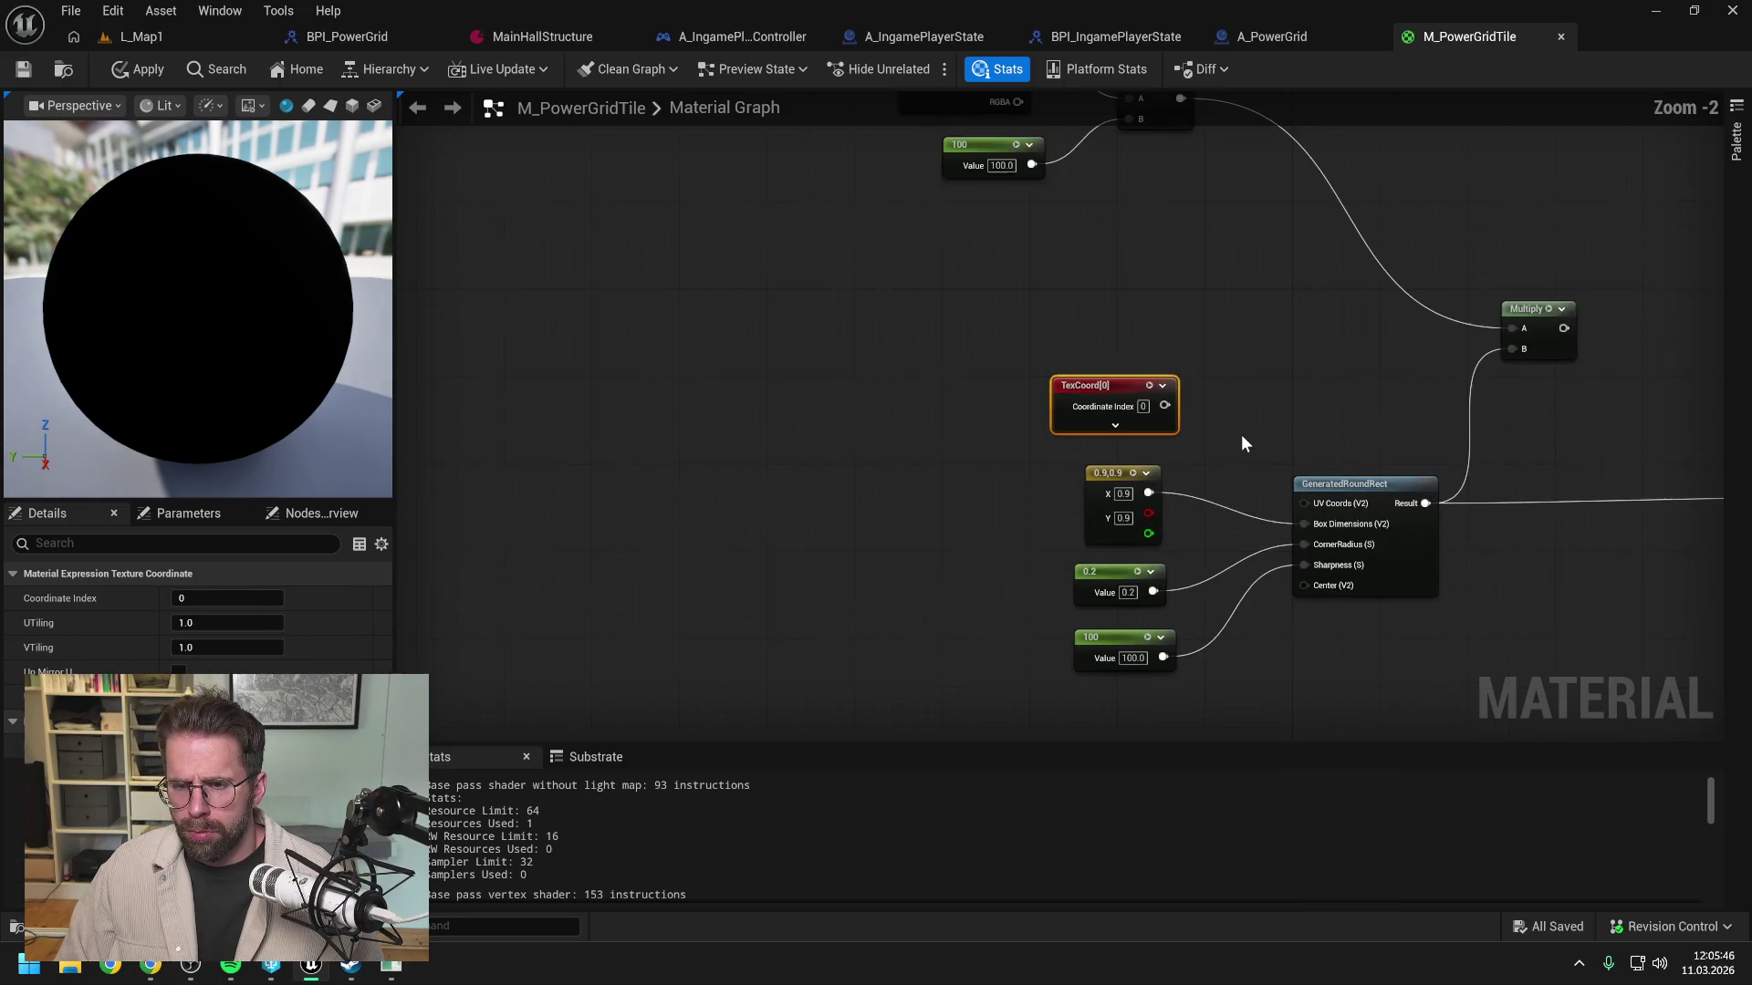
{"action": "left_click_drag", "start_coordinate": [1164, 405], "coordinate": [1304, 503]}
{"action": "scroll", "coordinate": [1244, 411], "scroll_direction": "down", "scroll_amount": 1}
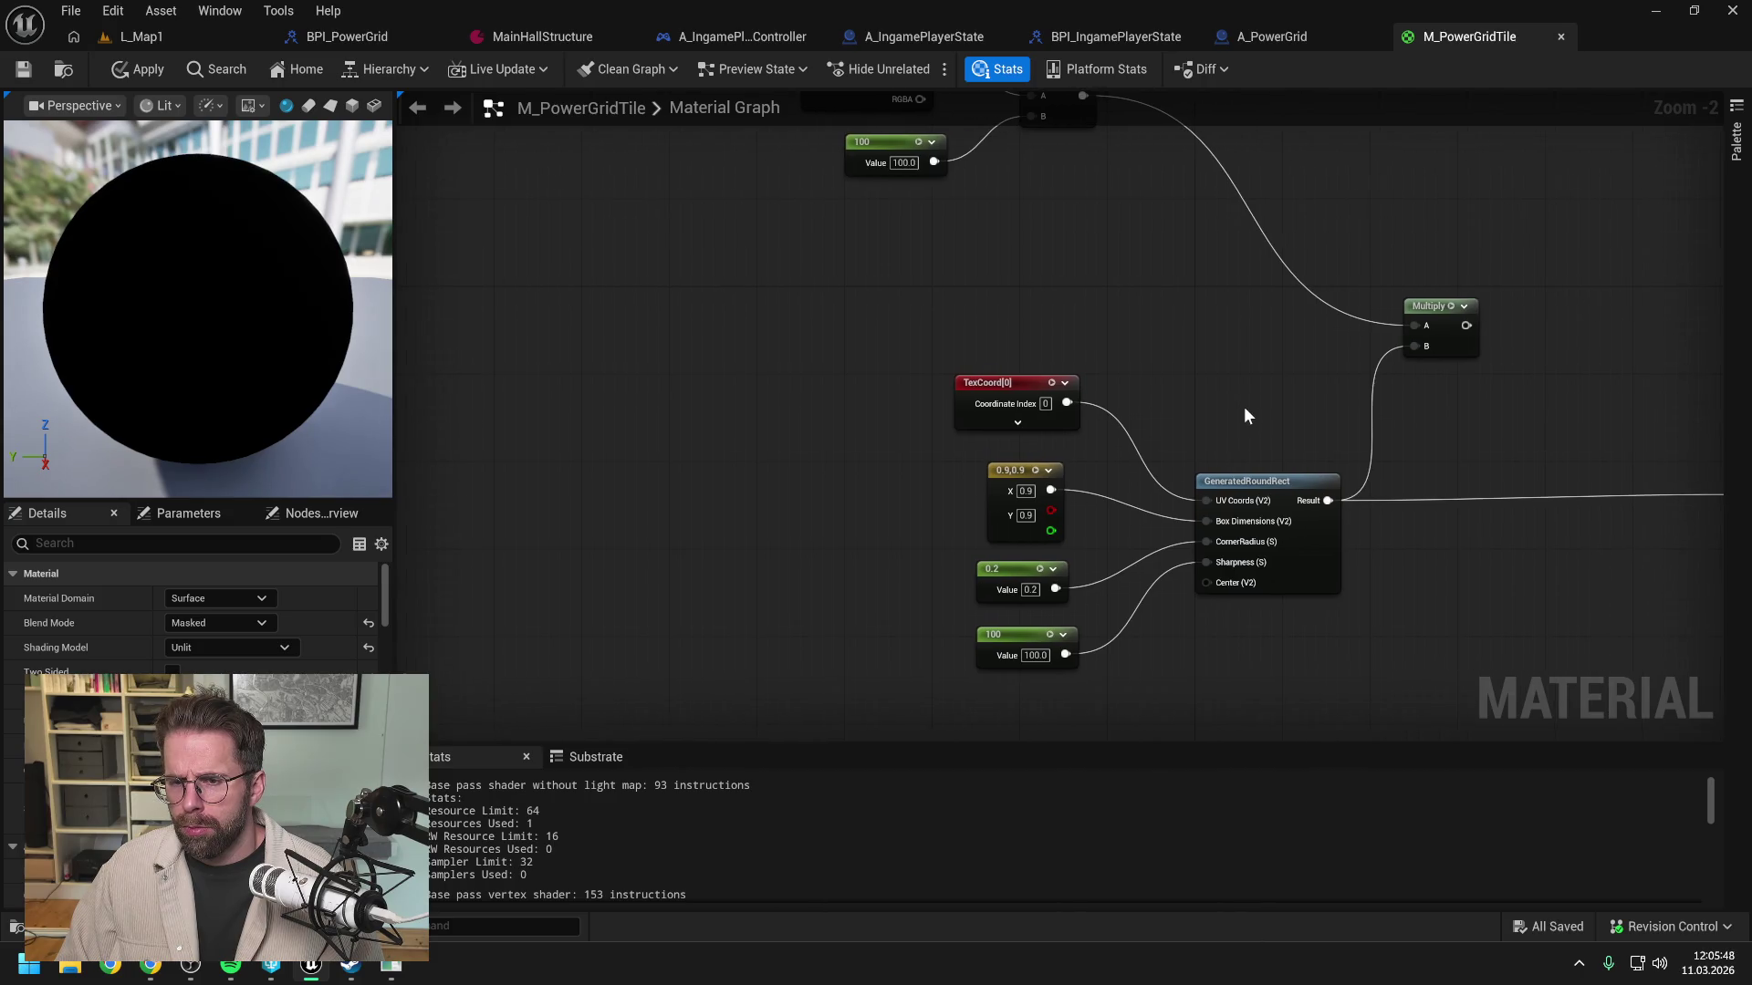
{"action": "scroll", "coordinate": [1245, 410], "scroll_direction": "down", "scroll_amount": 2}
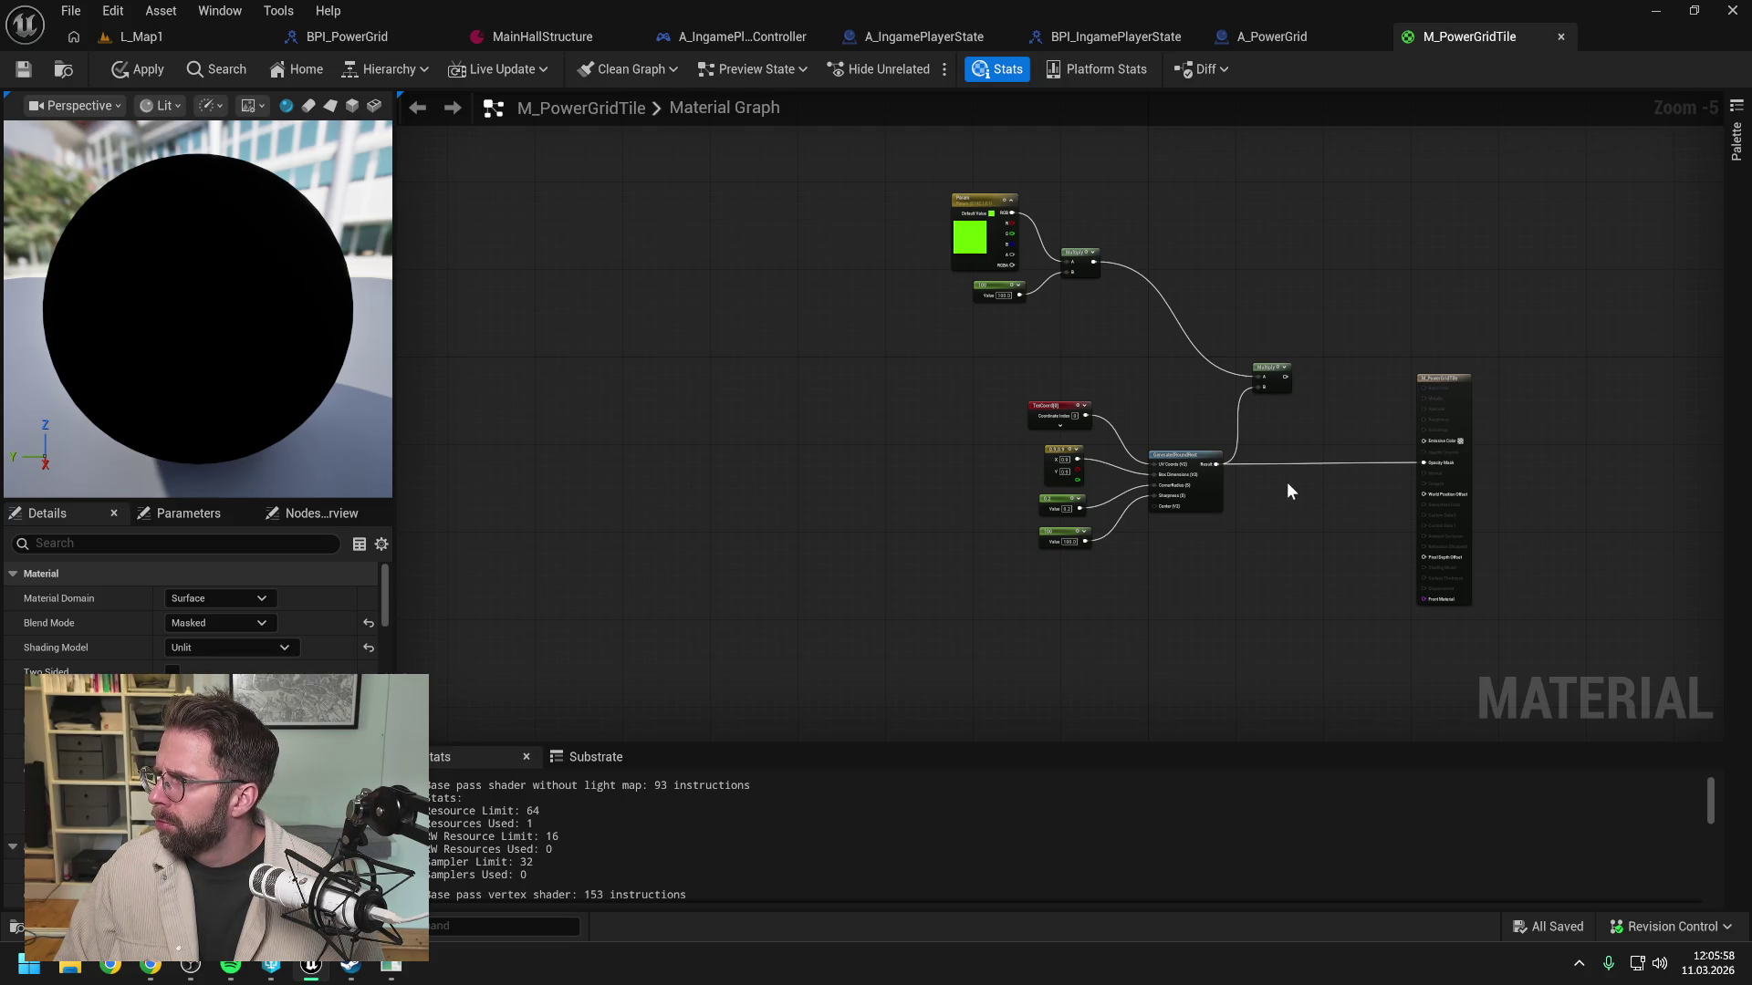
{"action": "scroll", "coordinate": [1299, 421], "scroll_direction": "up", "scroll_amount": 1}
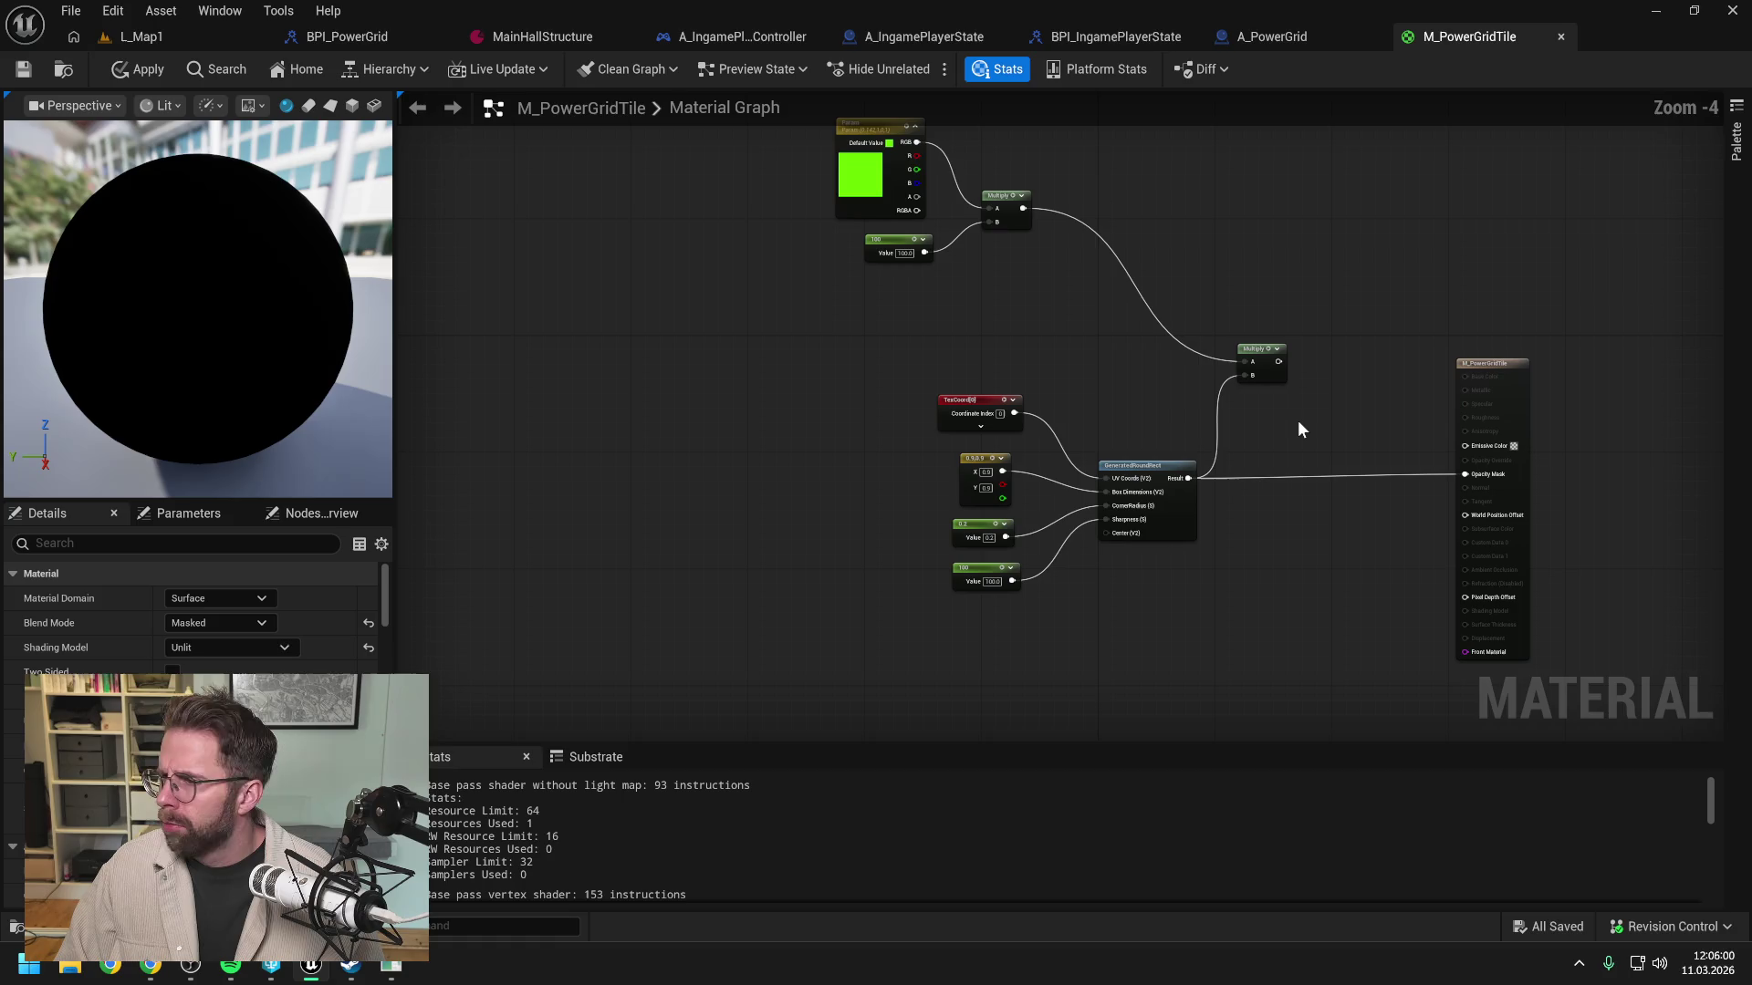
Step: Wire the green glow Multiply into Emissive Color, delete the extra Multiply, and apply
{"action": "left_click_drag", "start_coordinate": [1023, 208], "coordinate": [1464, 445]}
{"action": "mouse_move", "coordinate": [1296, 434]}
{"action": "left_mouse_down"}
{"action": "mouse_move", "coordinate": [1250, 360]}
{"action": "mouse_move", "coordinate": [850, 144]}
{"action": "mouse_move", "coordinate": [1129, 289]}
{"action": "left_mouse_up"}
{"action": "key", "text": "Delete"}
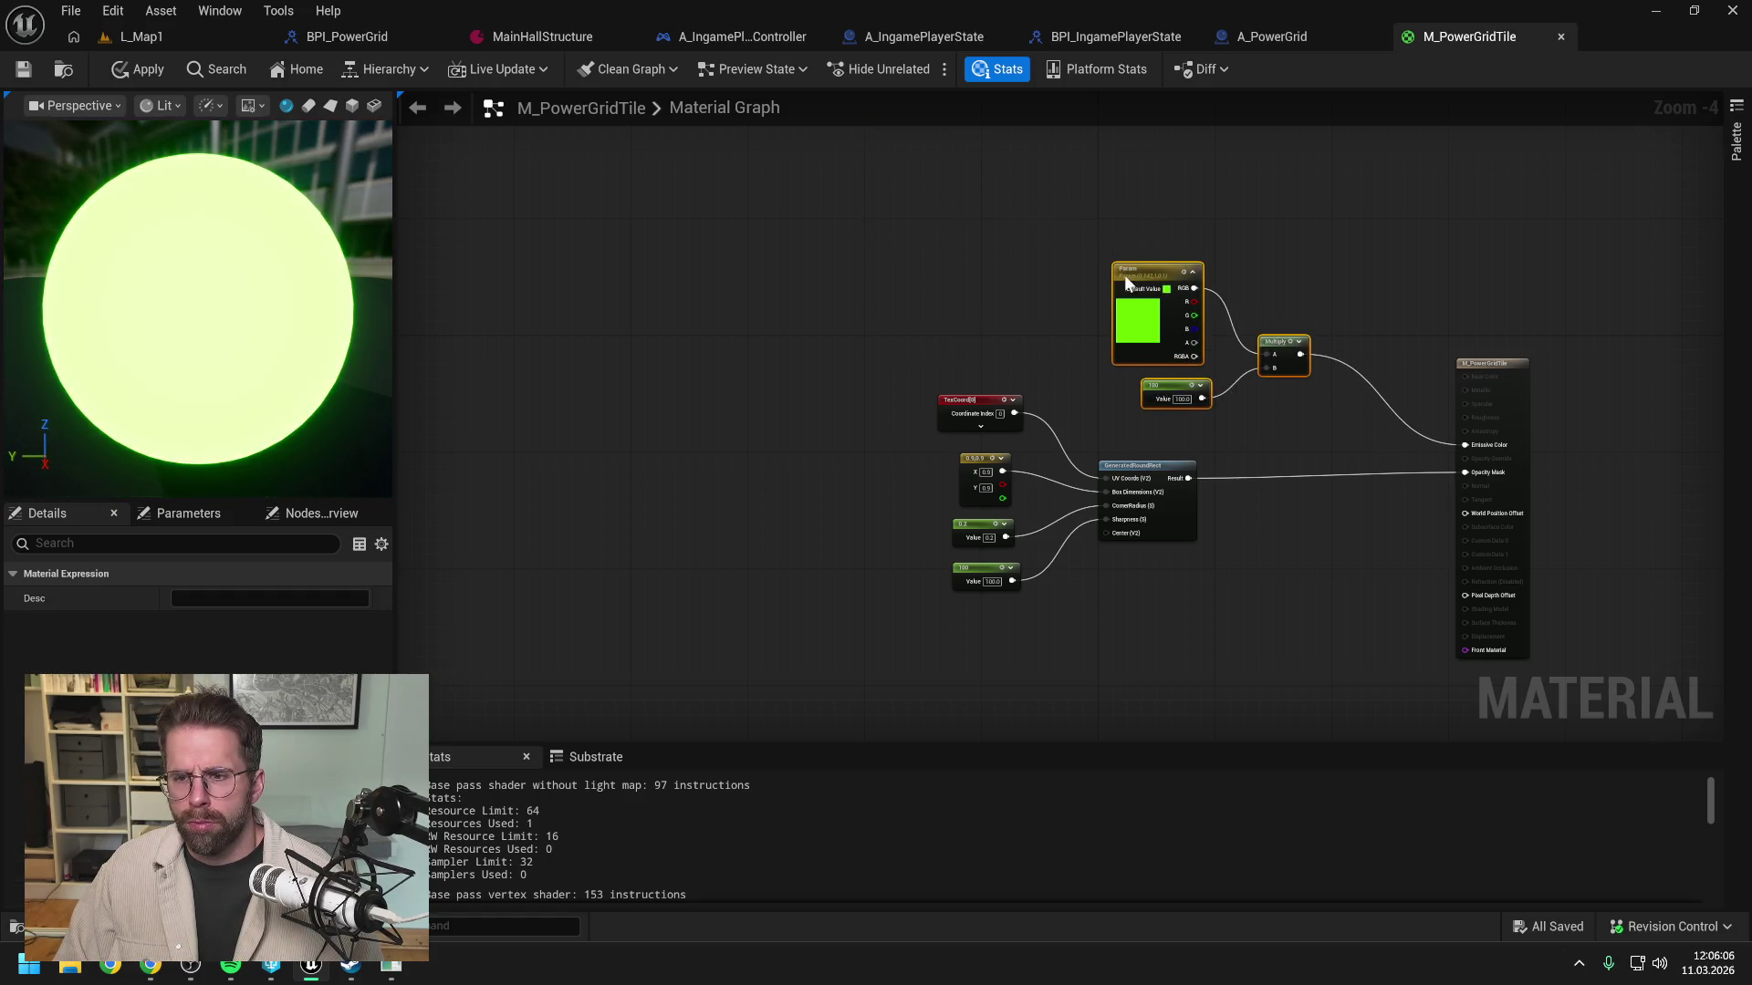
{"action": "left_click", "coordinate": [833, 151]}
{"action": "left_click", "coordinate": [135, 71]}
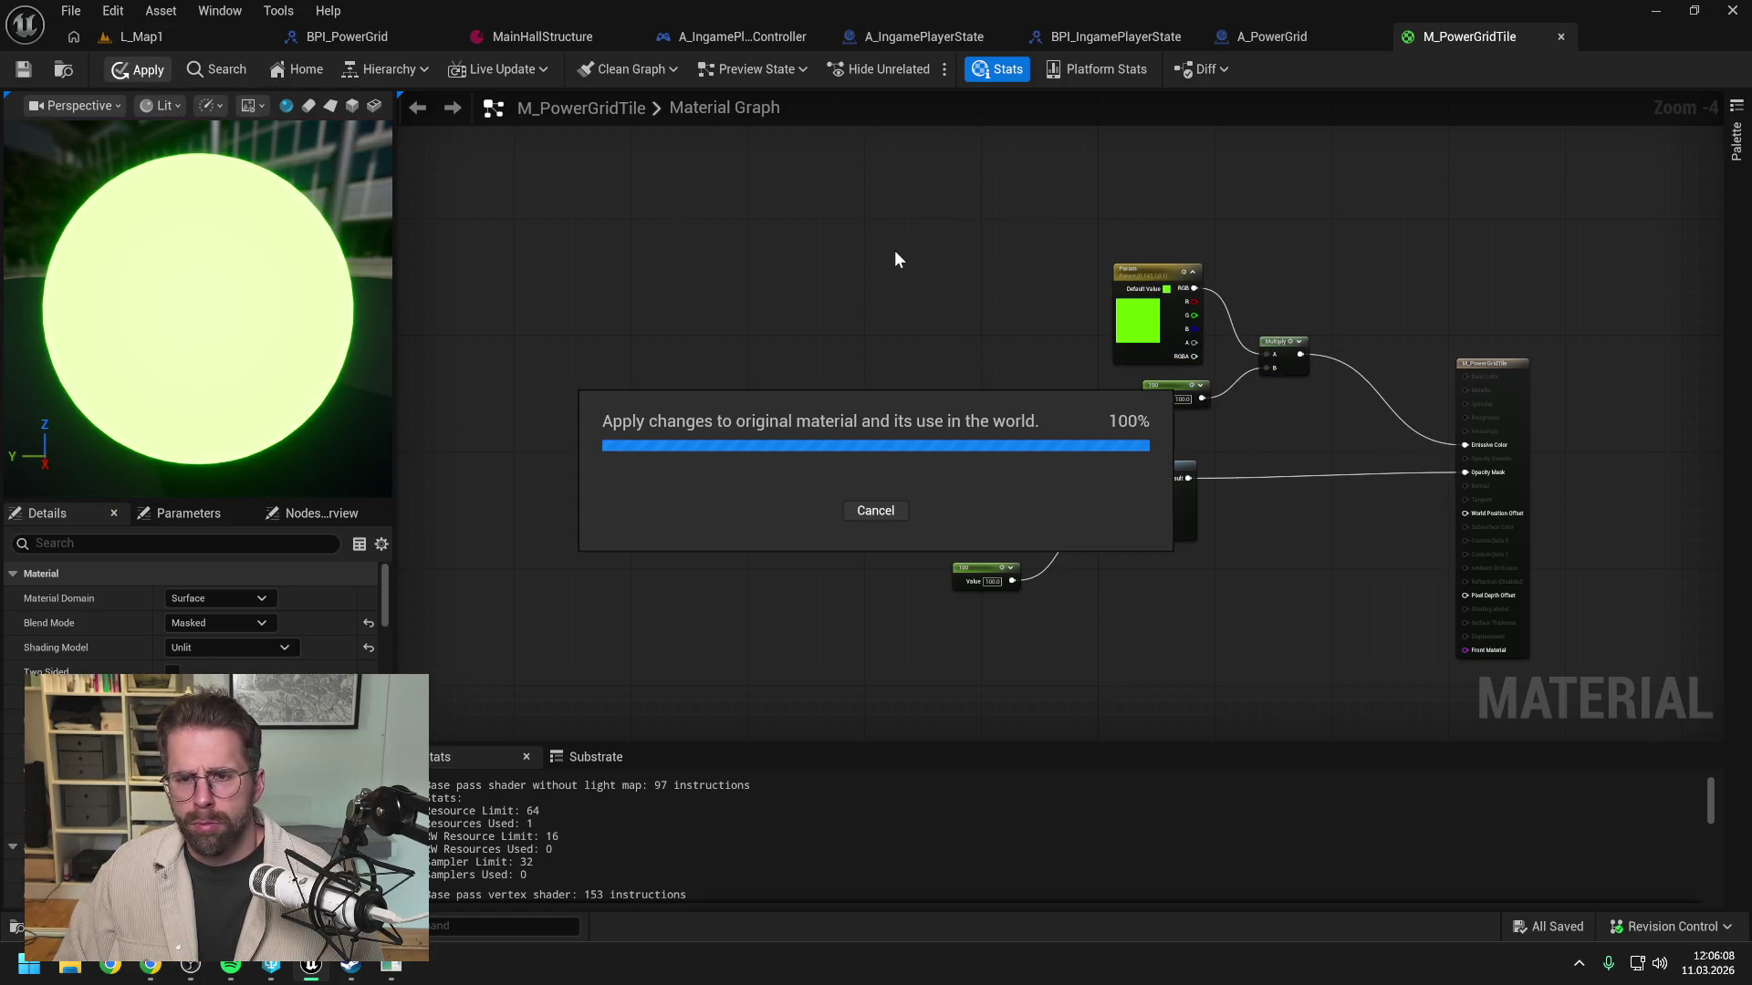
Step: Save M_PowerGridTile, briefly play L_Map1 to check the tiles, then return to the graph
{"action": "key", "text": "ctrl+s"}
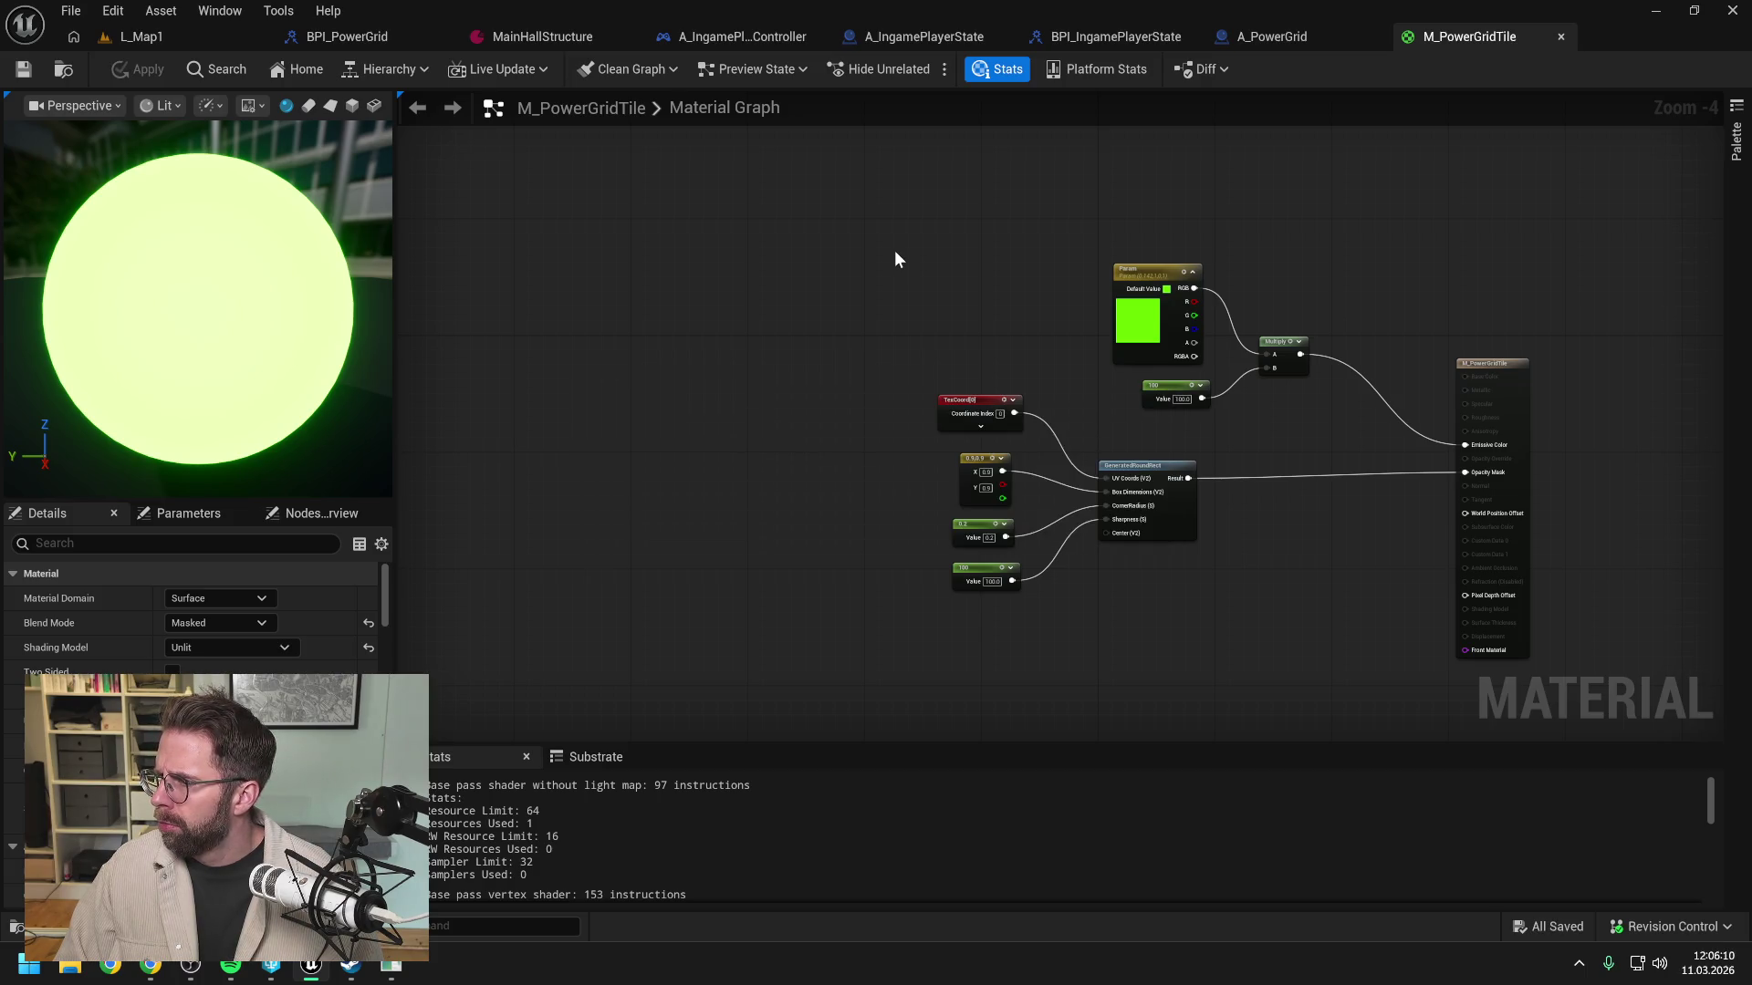
{"action": "left_click", "coordinate": [146, 36]}
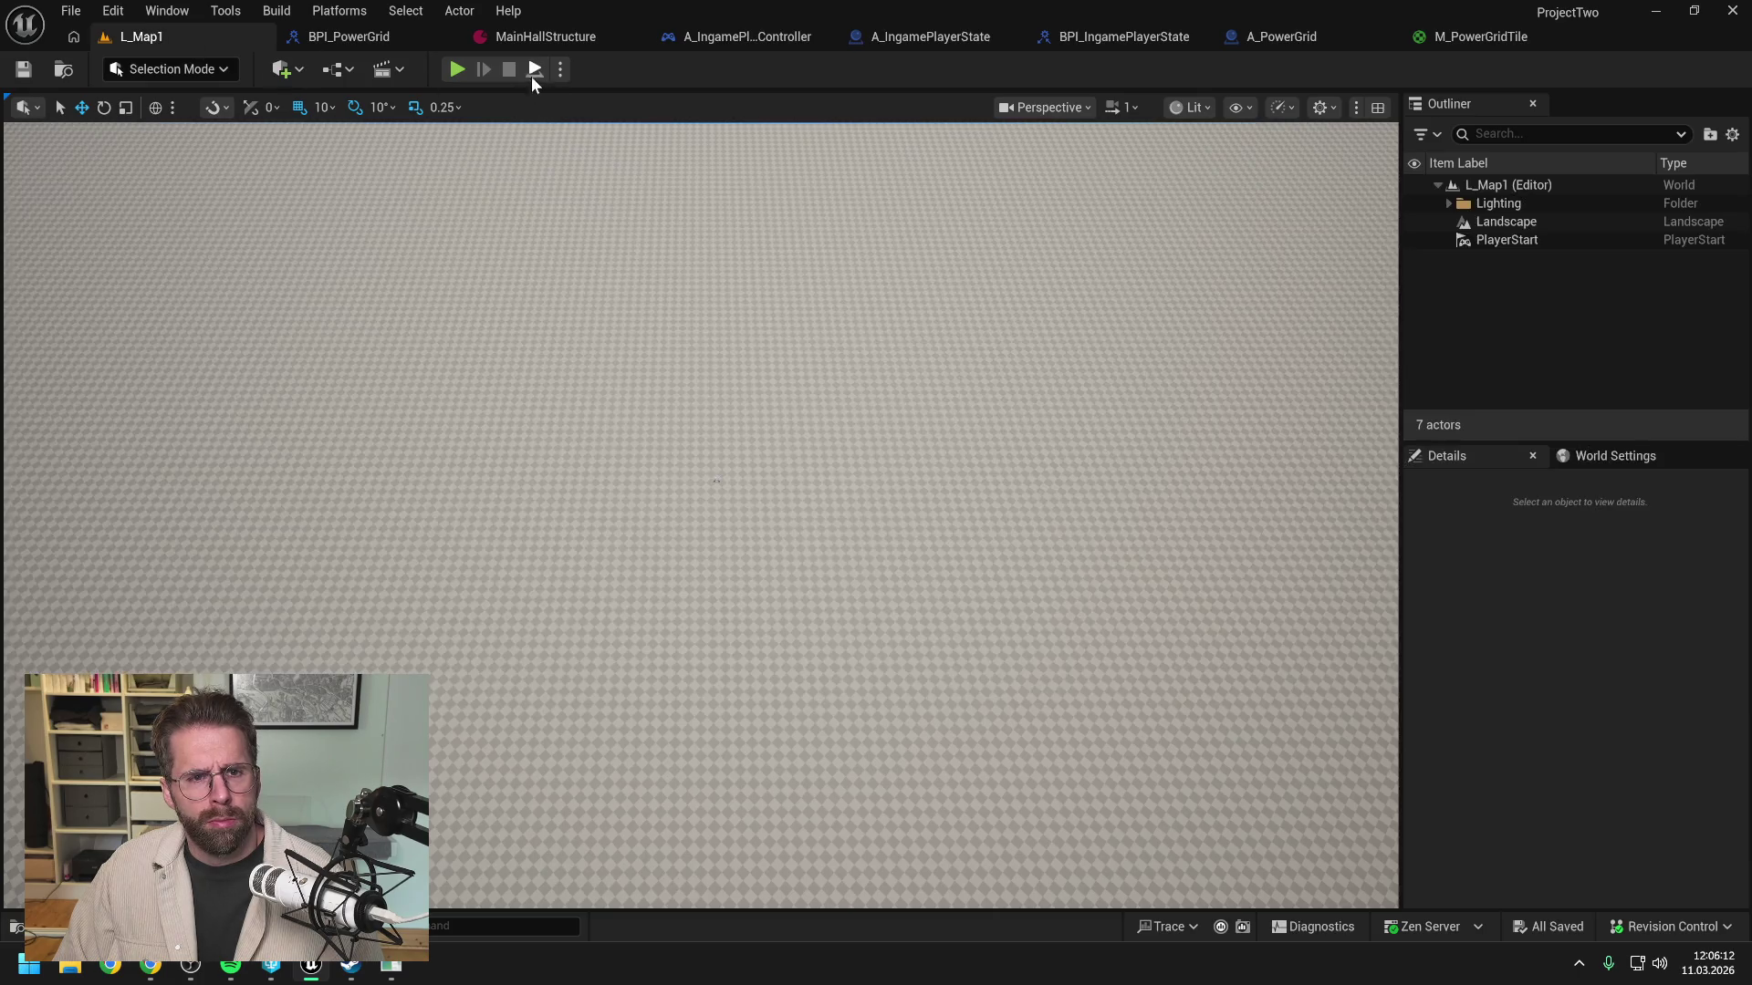
{"action": "key", "text": "alt+p"}
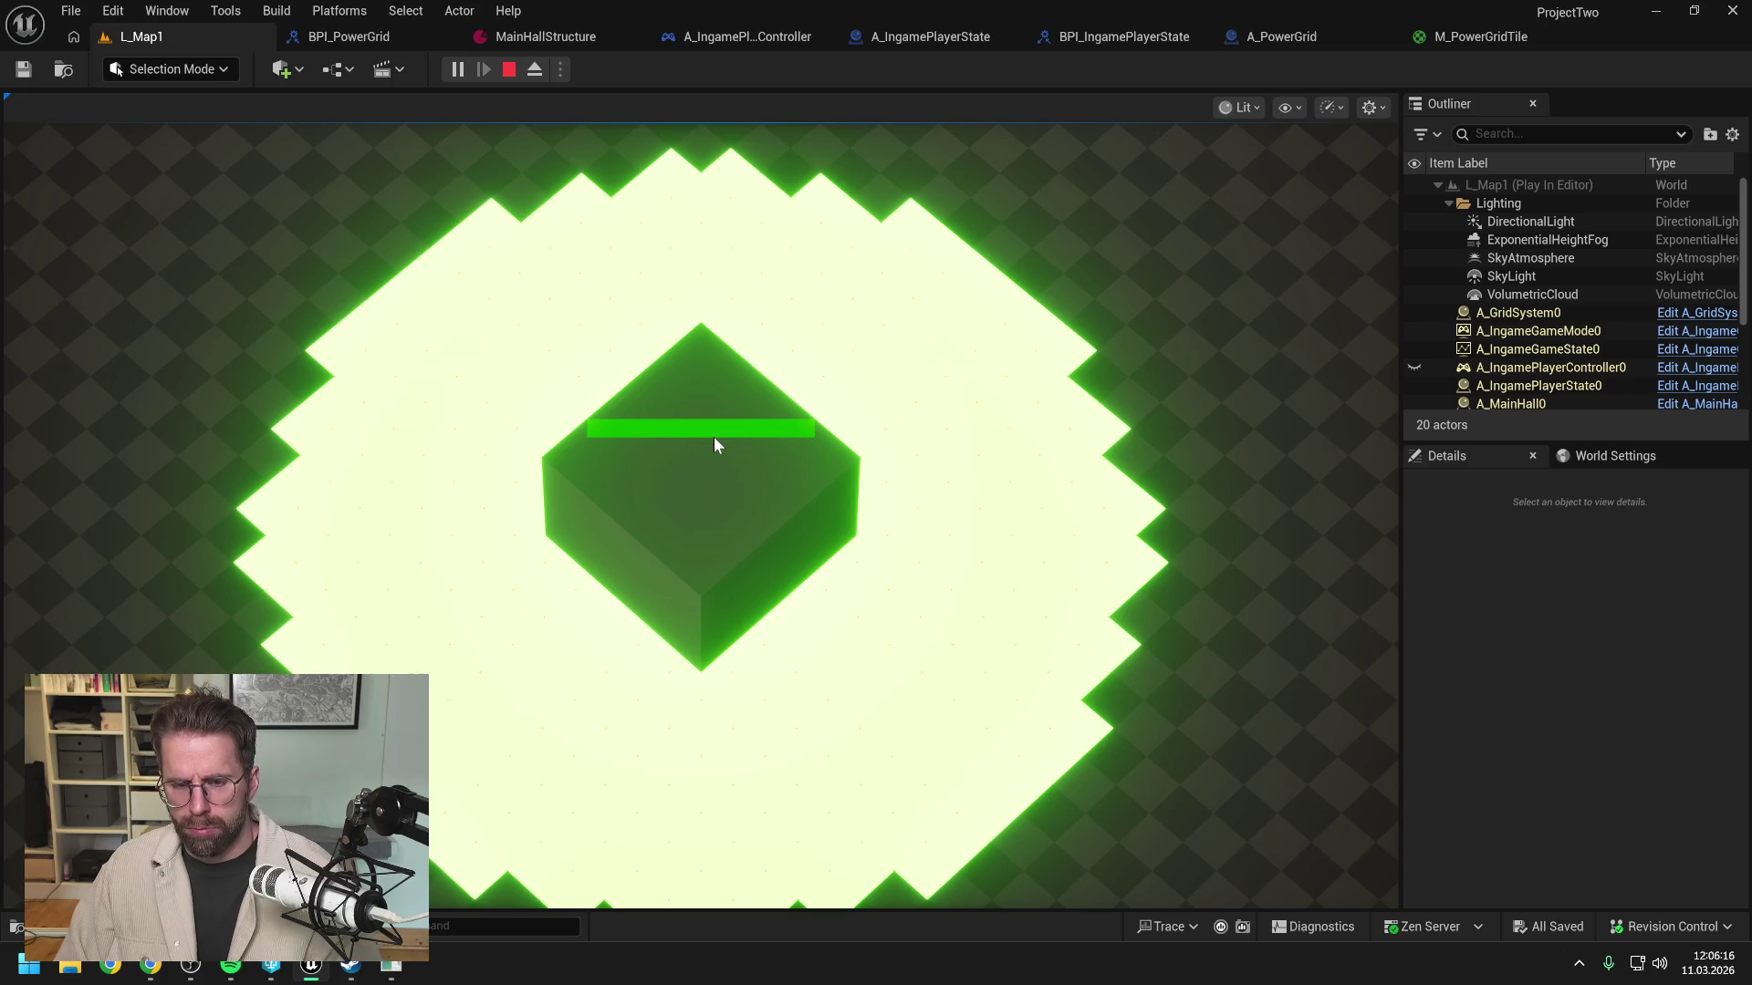
{"action": "key", "text": "Escape"}
{"action": "left_click", "coordinate": [1462, 37]}
{"action": "mouse_move", "coordinate": [1060, 270]}
{"action": "left_mouse_down"}
{"action": "mouse_move", "coordinate": [840, 219]}
{"action": "mouse_move", "coordinate": [818, 191]}
{"action": "left_mouse_up"}
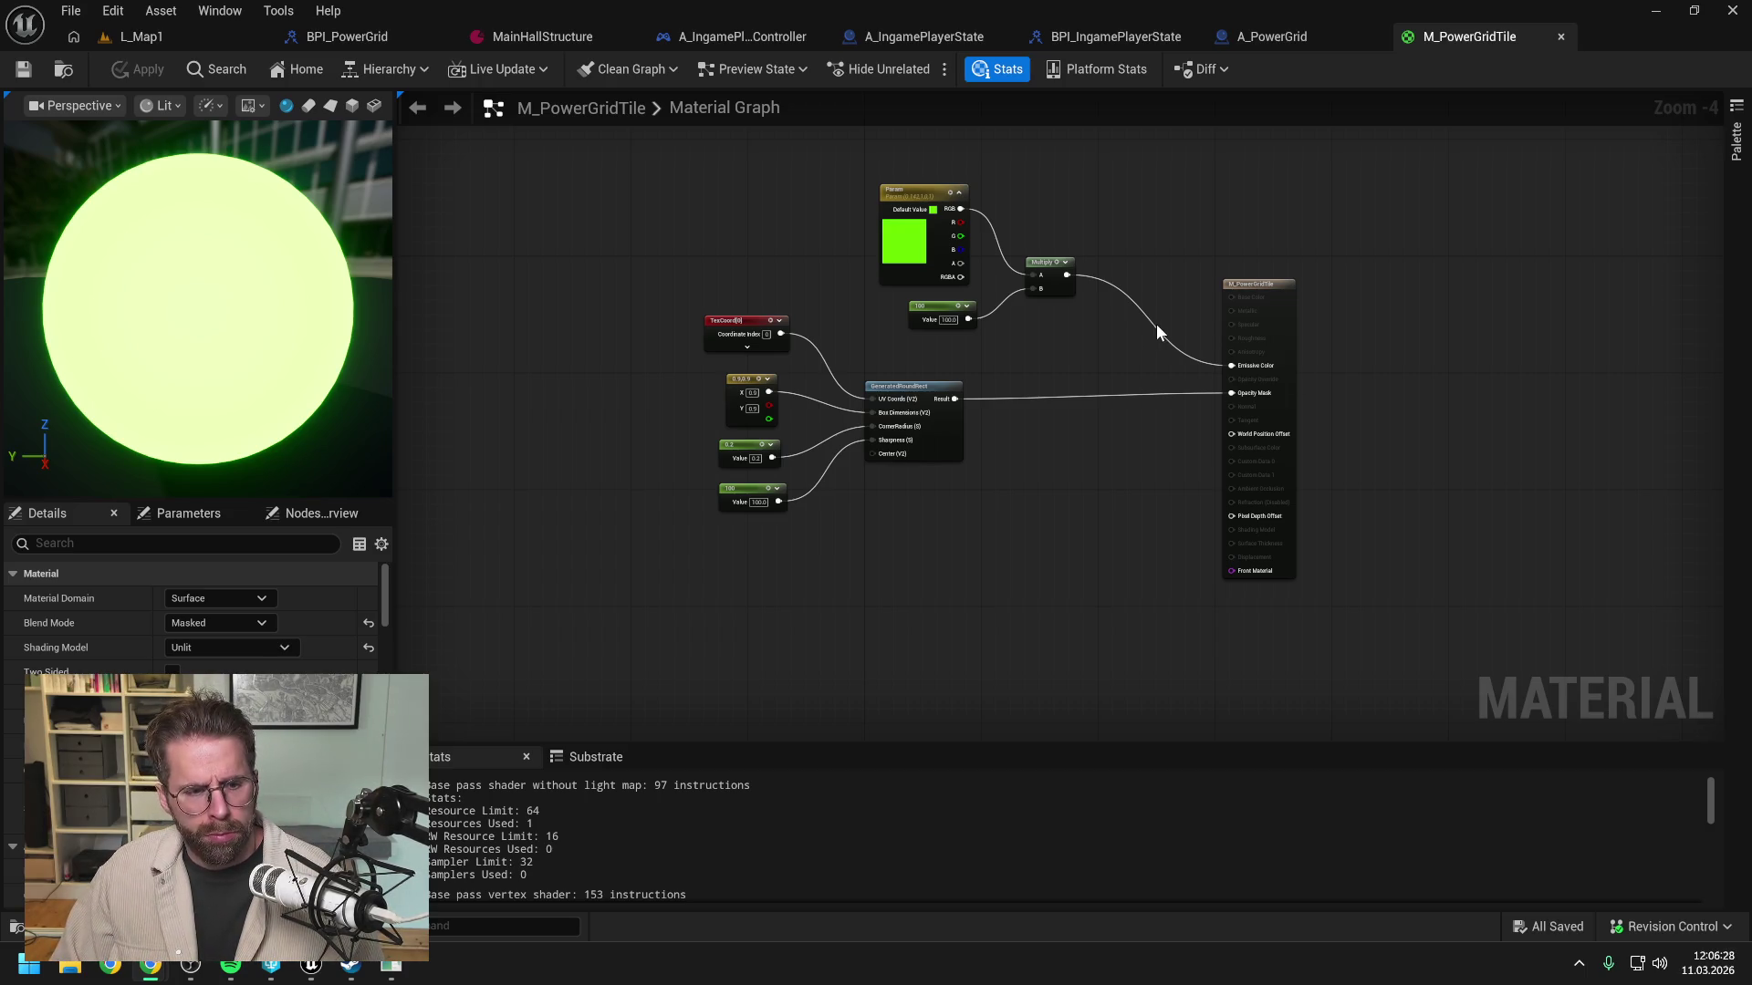
Step: Switch A_PowerGrid's instanced mesh to the engine Plane, reset Z scale to 1.0, and compile
{"action": "left_click", "coordinate": [1295, 36]}
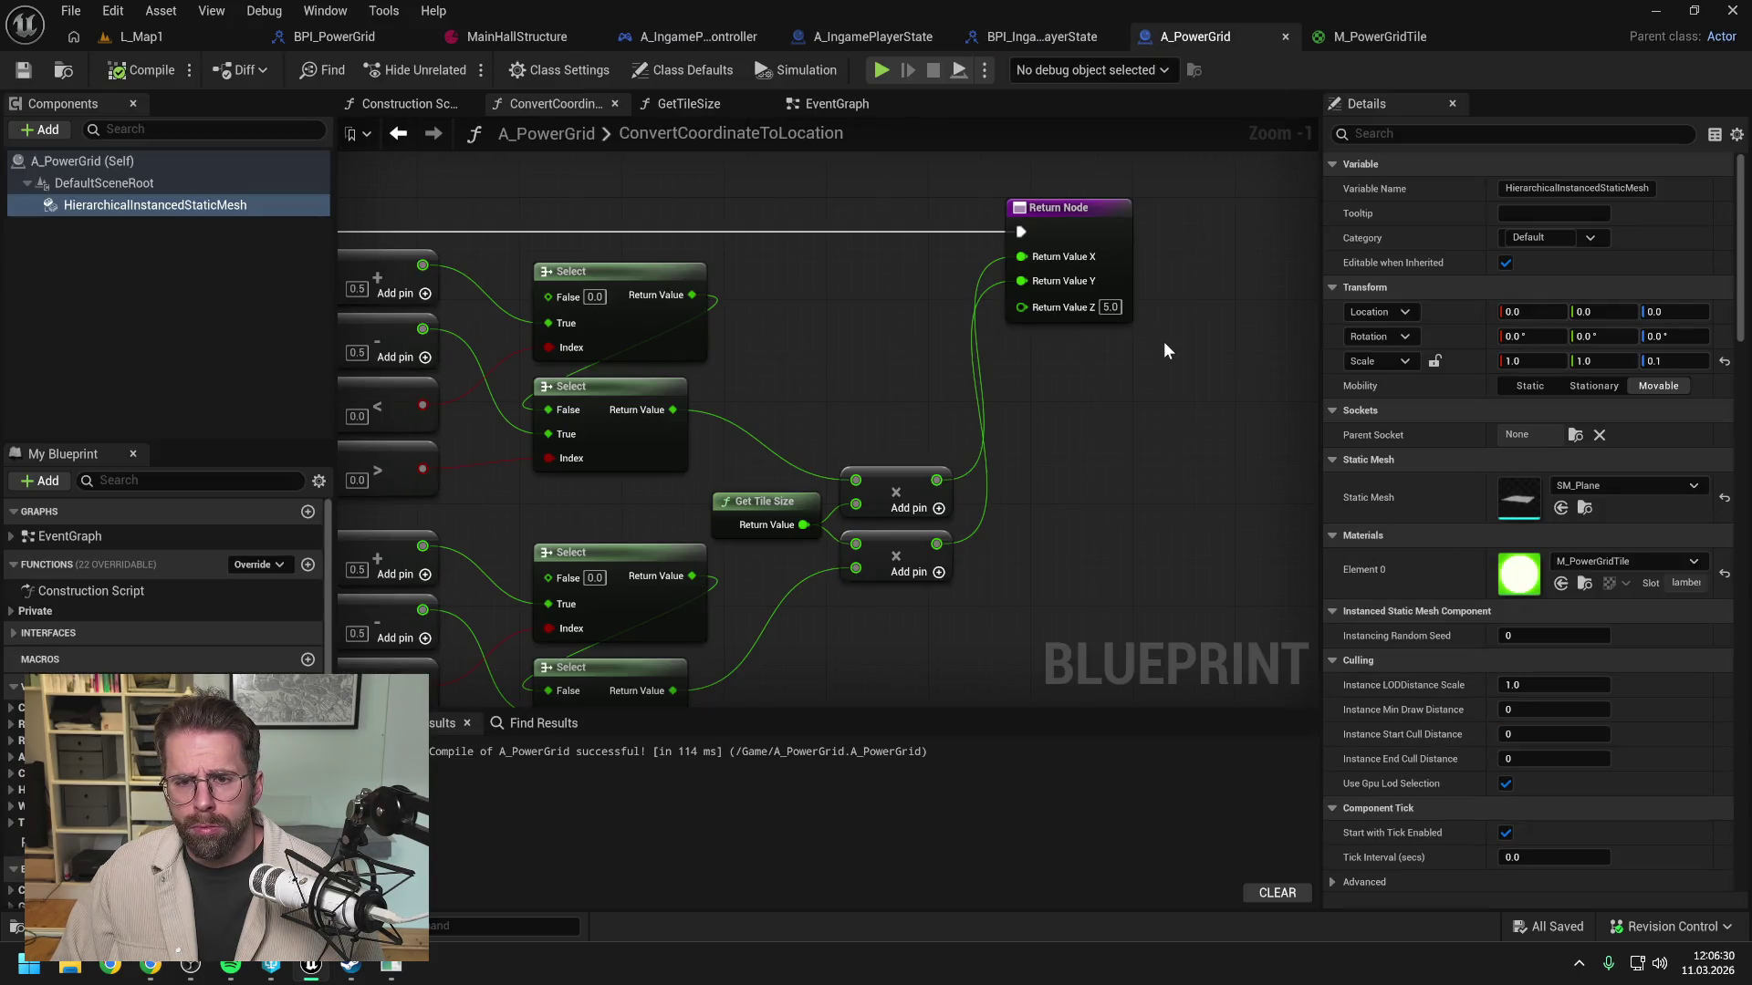
{"action": "left_click", "coordinate": [849, 103]}
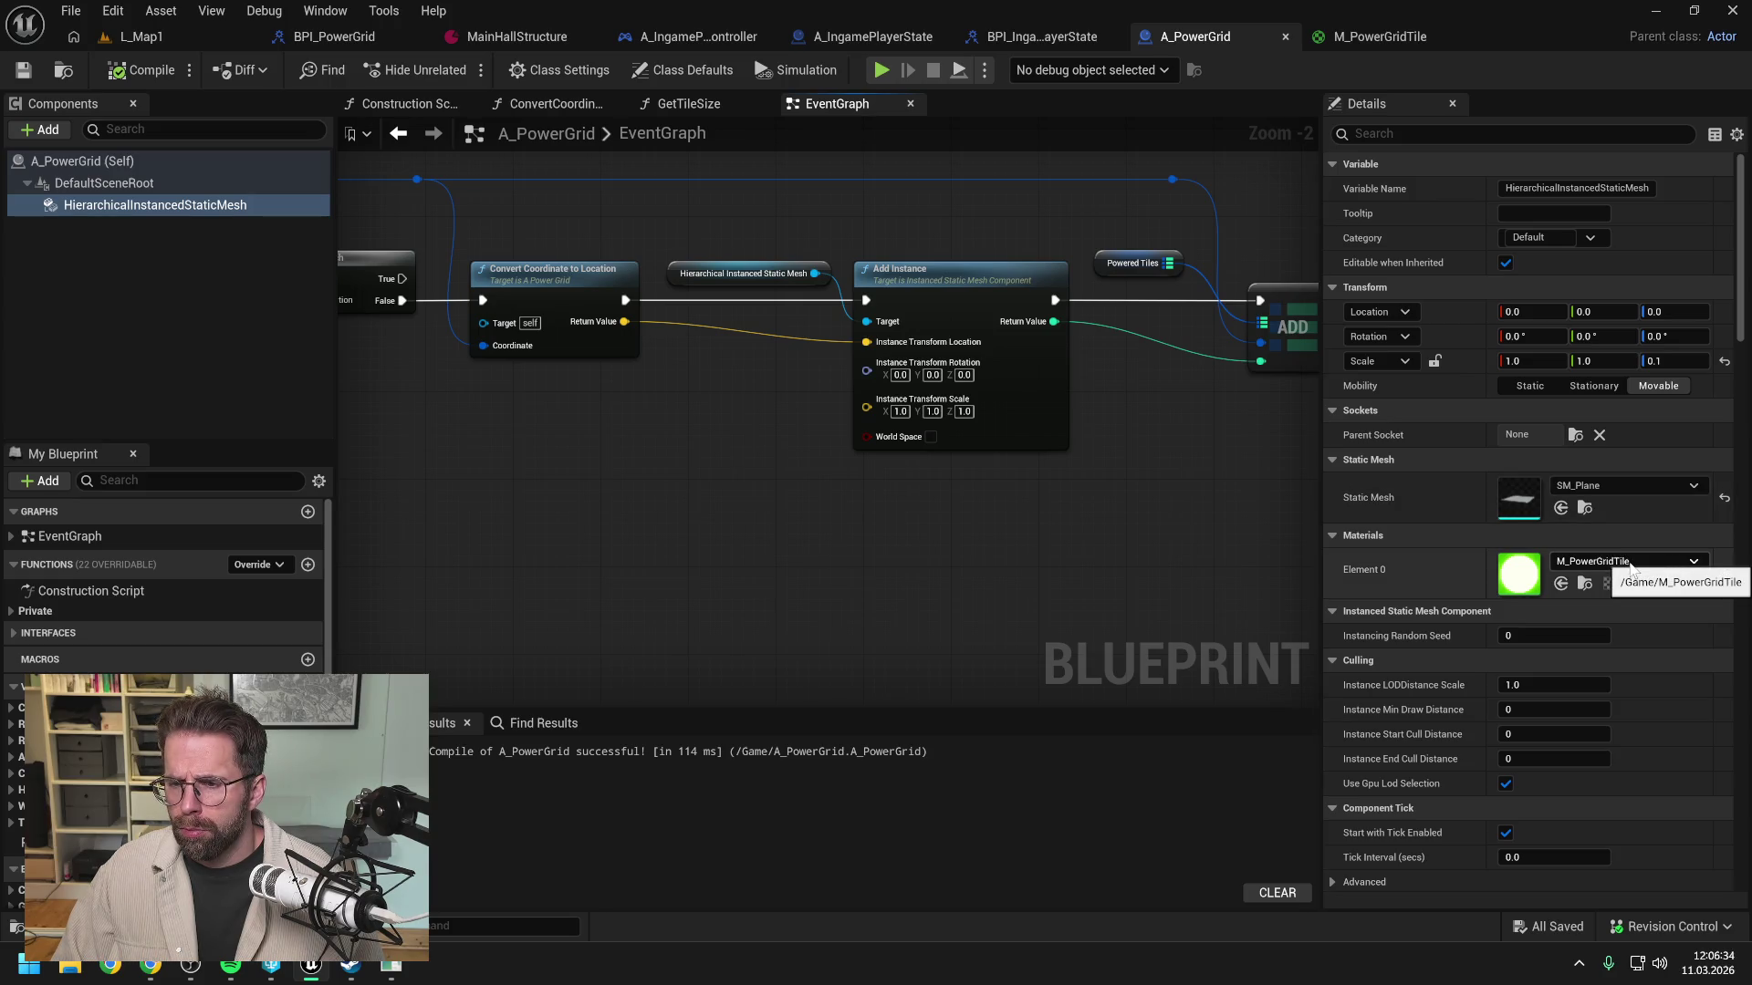
{"action": "left_click", "coordinate": [1620, 491]}
{"action": "type", "text": "plane"}
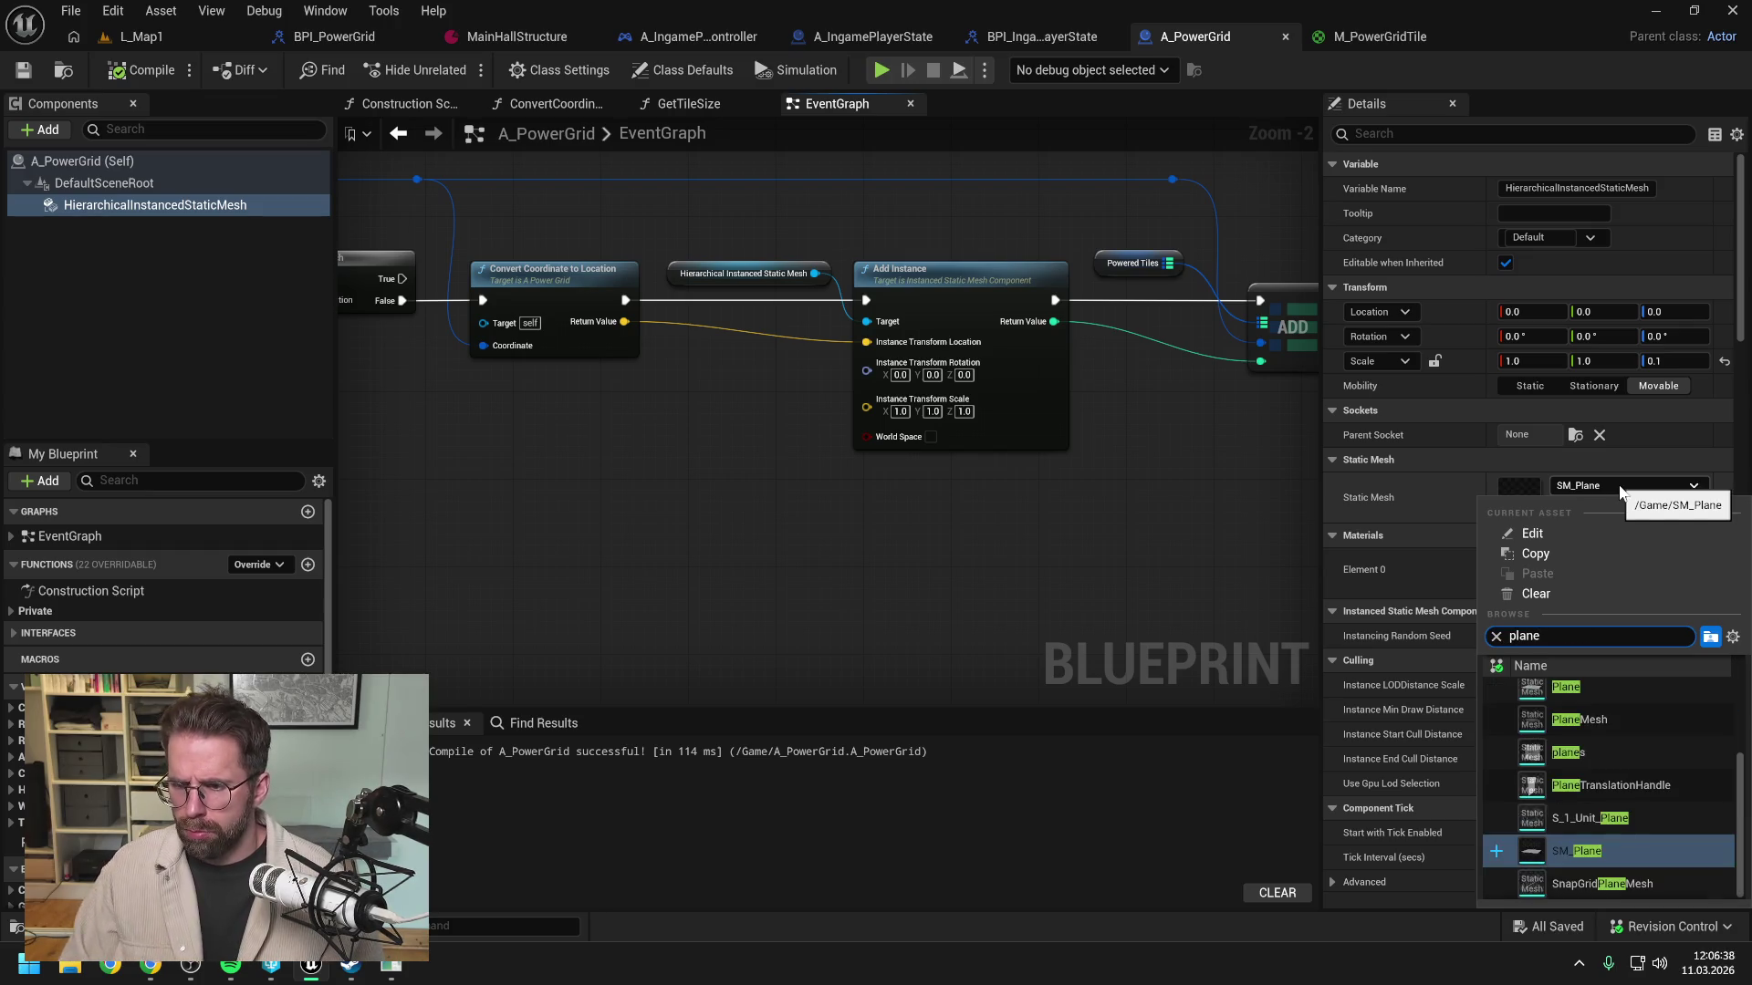
{"action": "left_click", "coordinate": [1575, 686]}
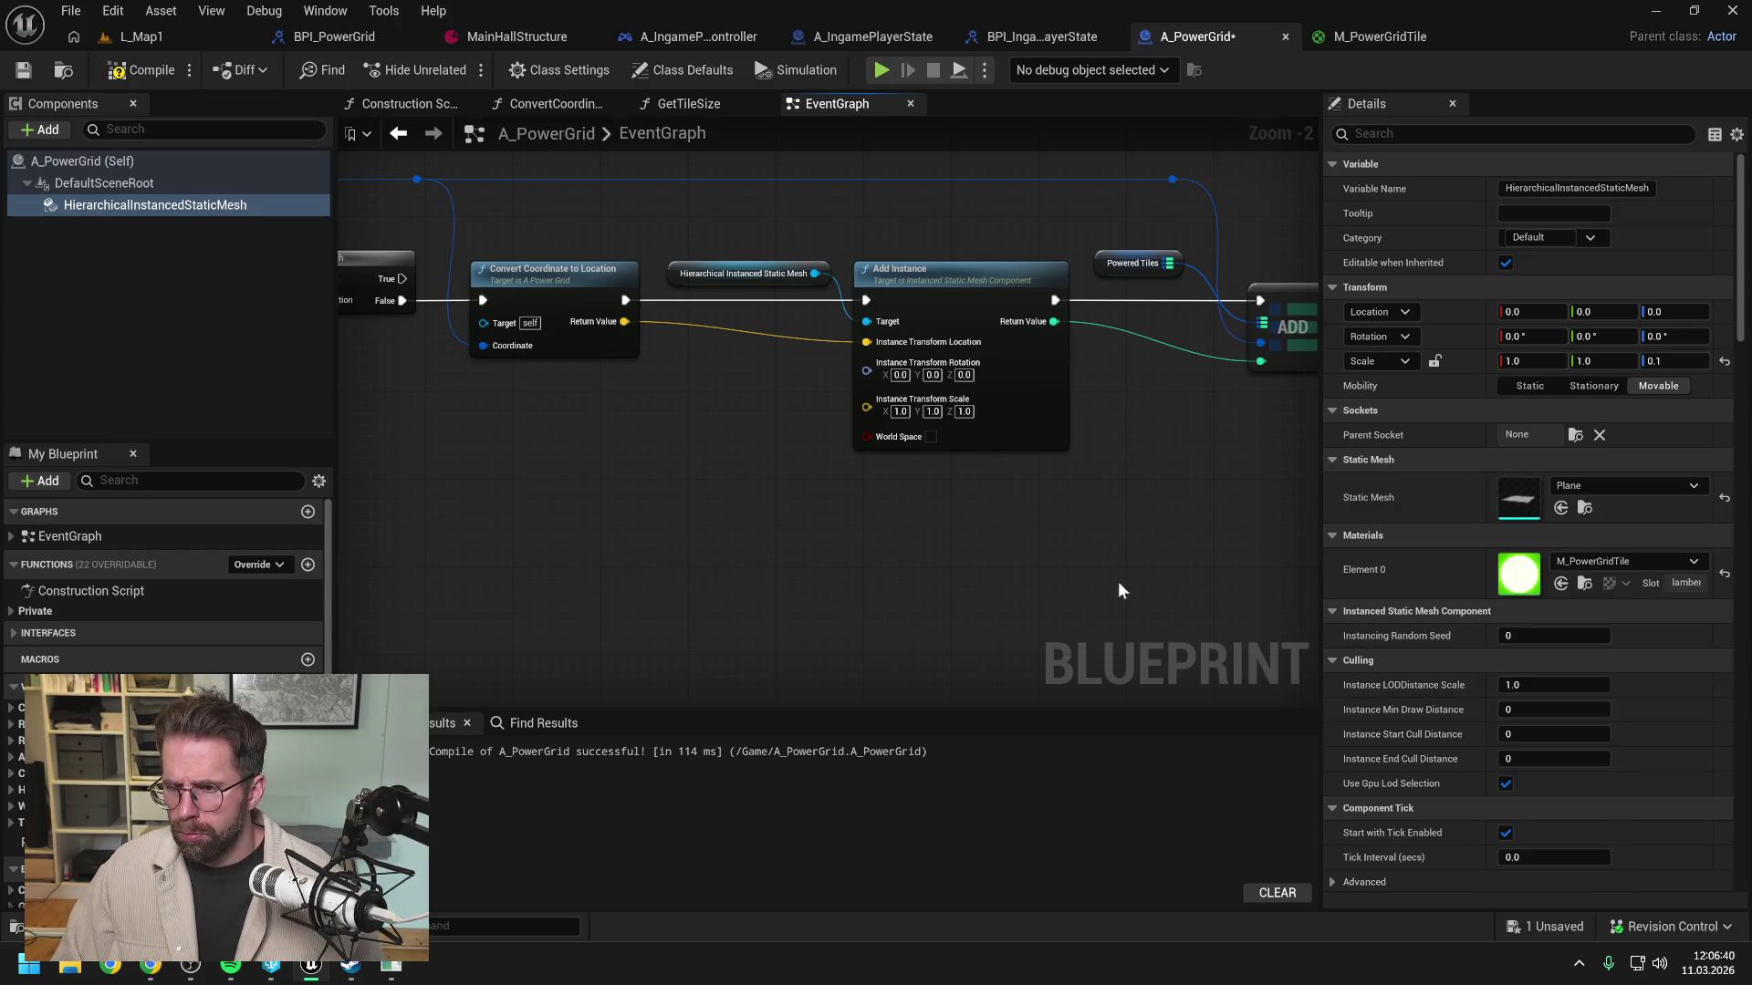
{"action": "left_click", "coordinate": [1725, 361]}
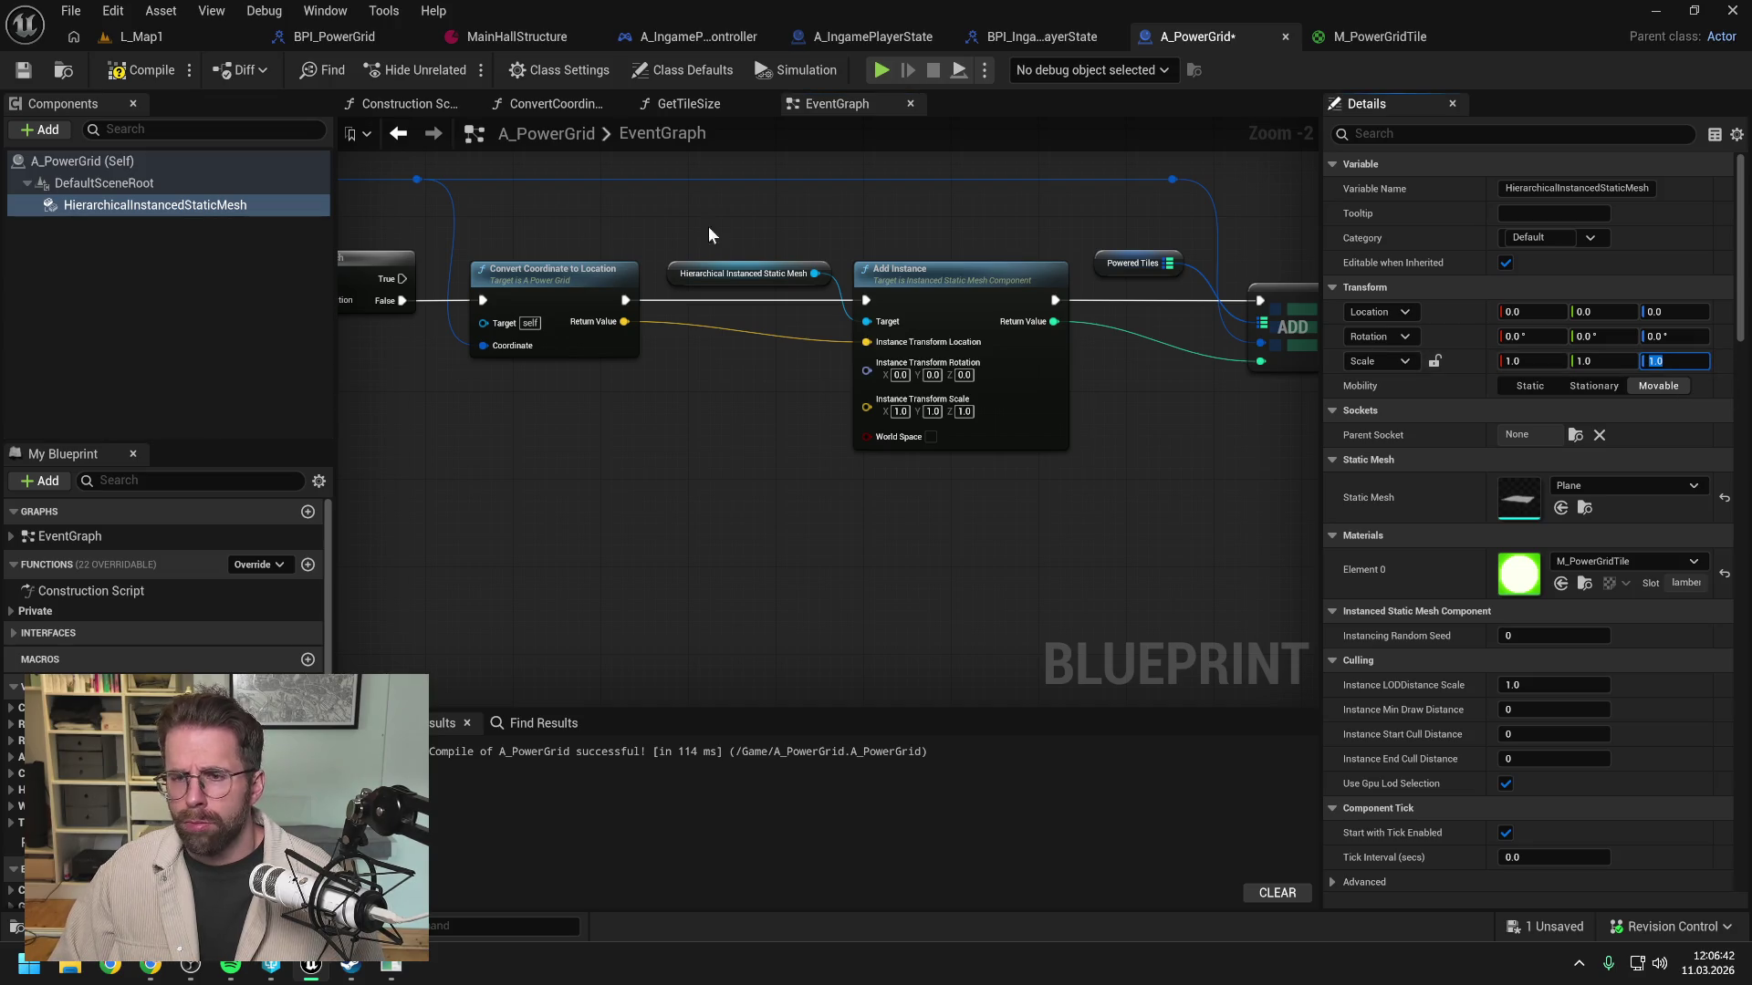
{"action": "left_click", "coordinate": [140, 73]}
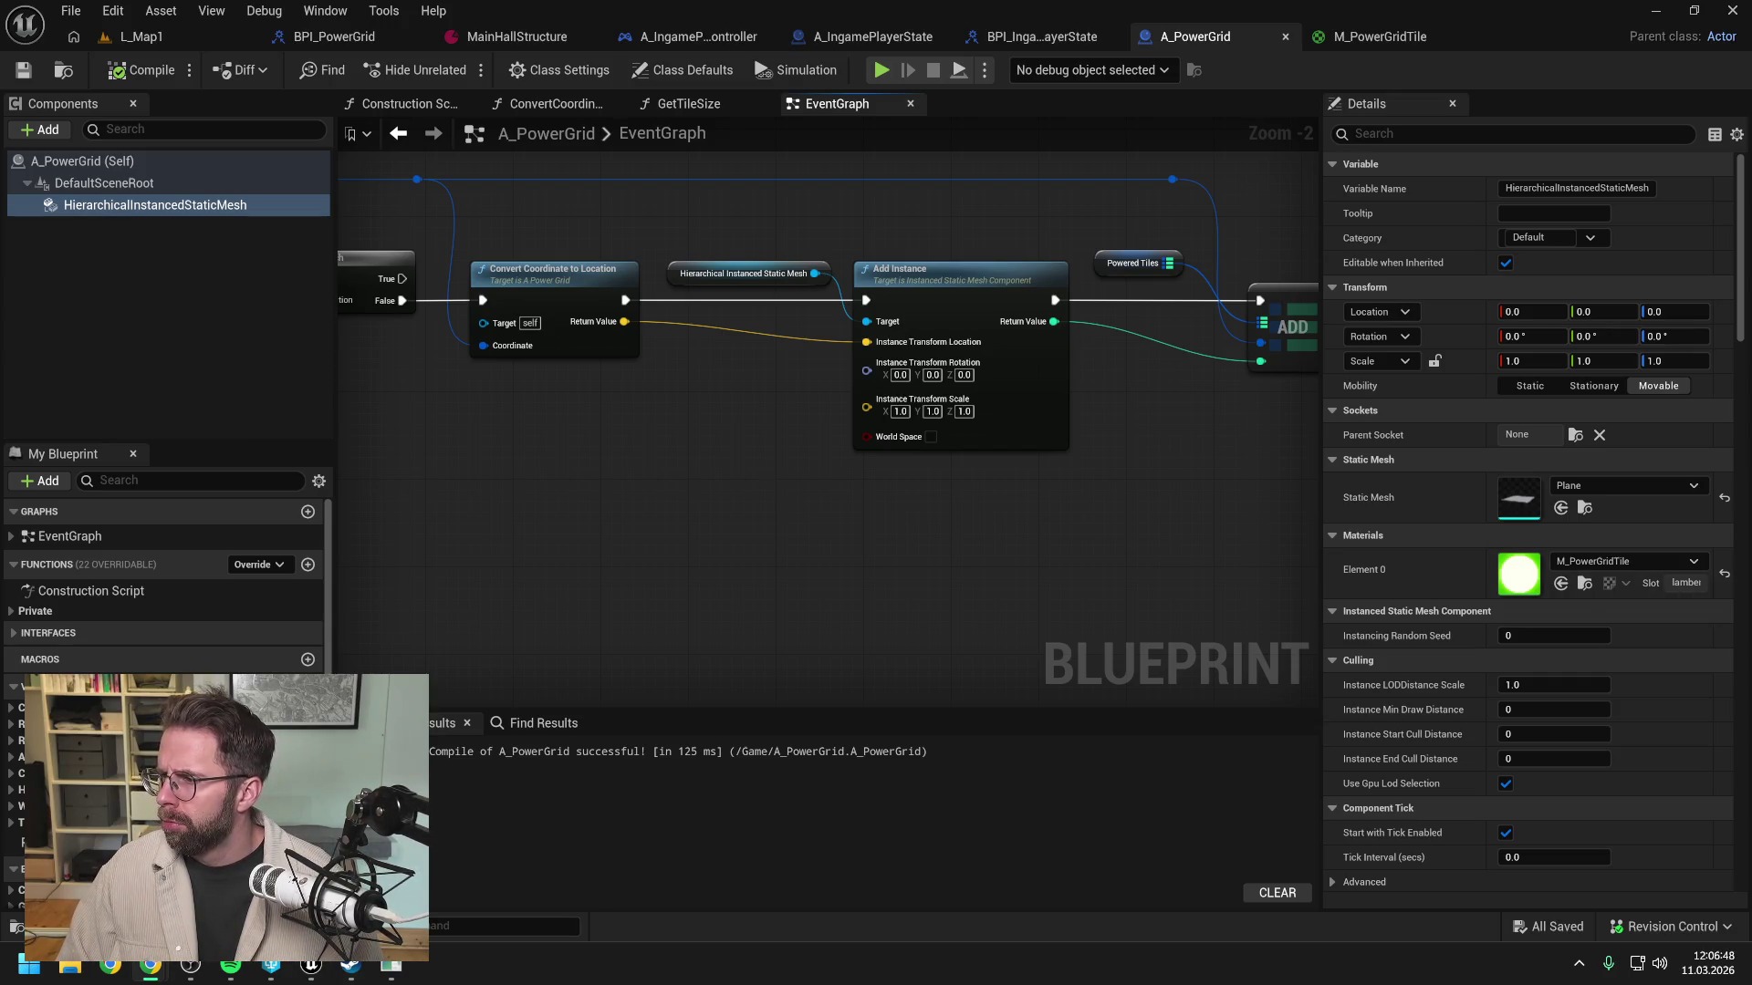
{"action": "left_click", "coordinate": [177, 27]}
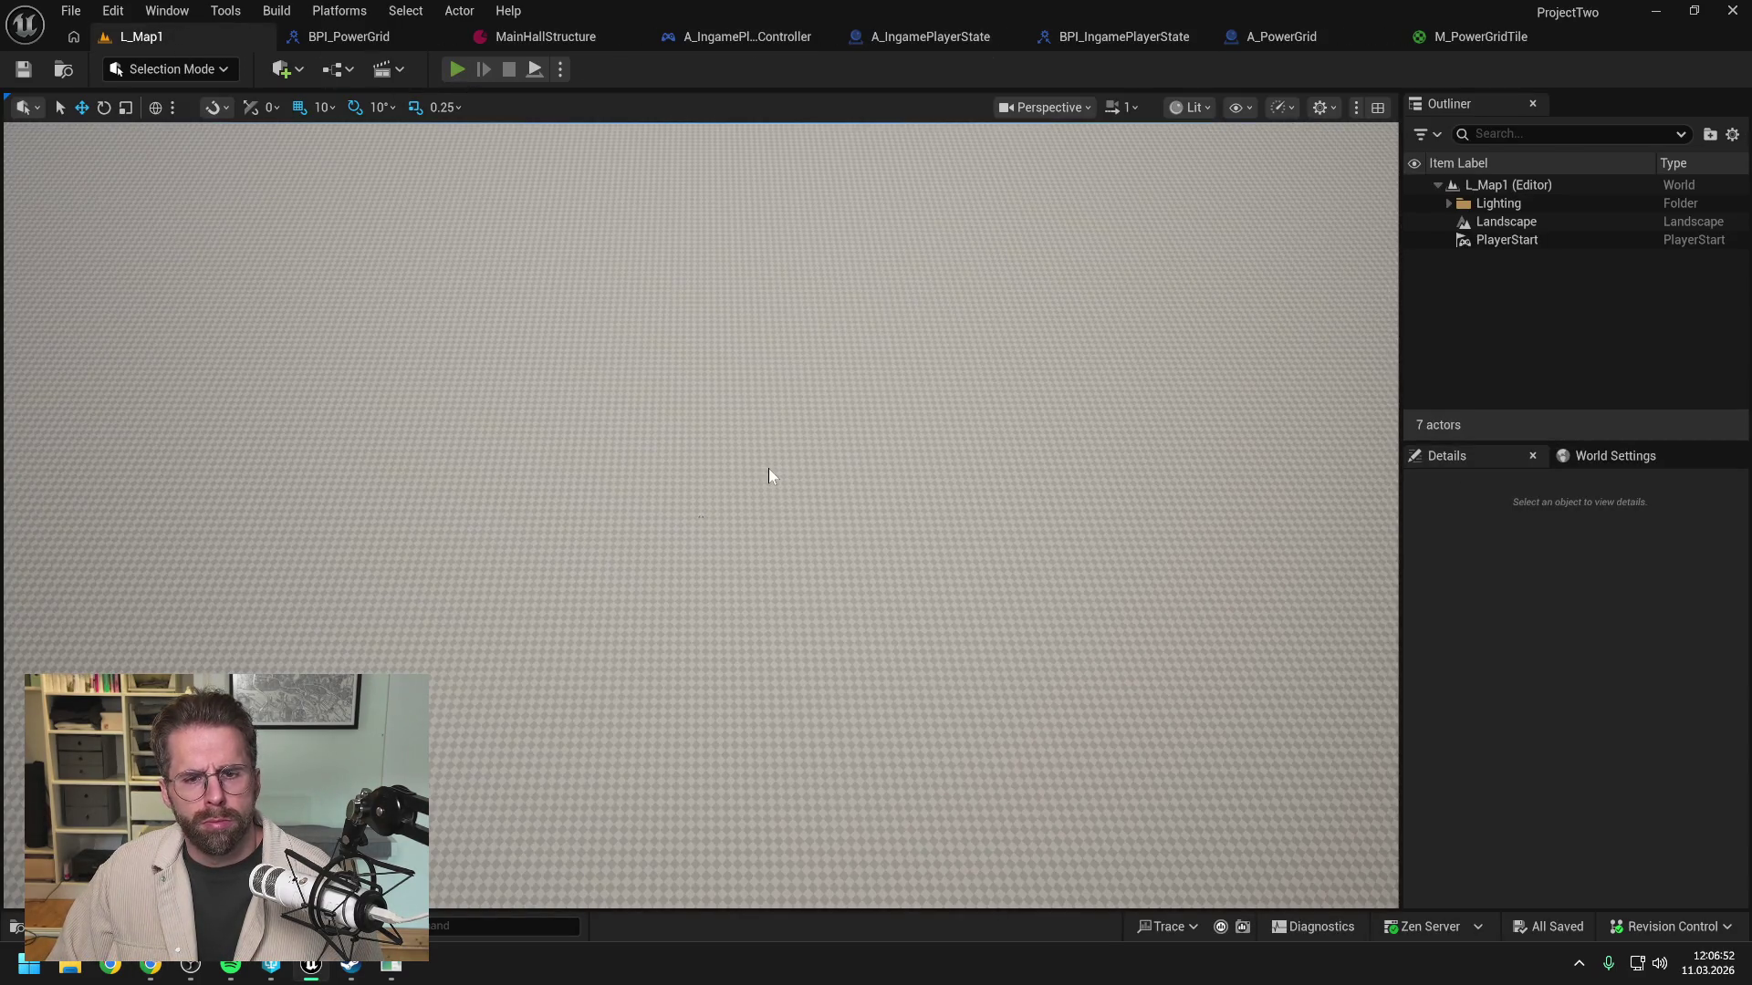
Step: Play L_Map1 to inspect the glowing tile grid, then open A_PowerGrid's component Viewport
{"action": "key", "text": "alt+p"}
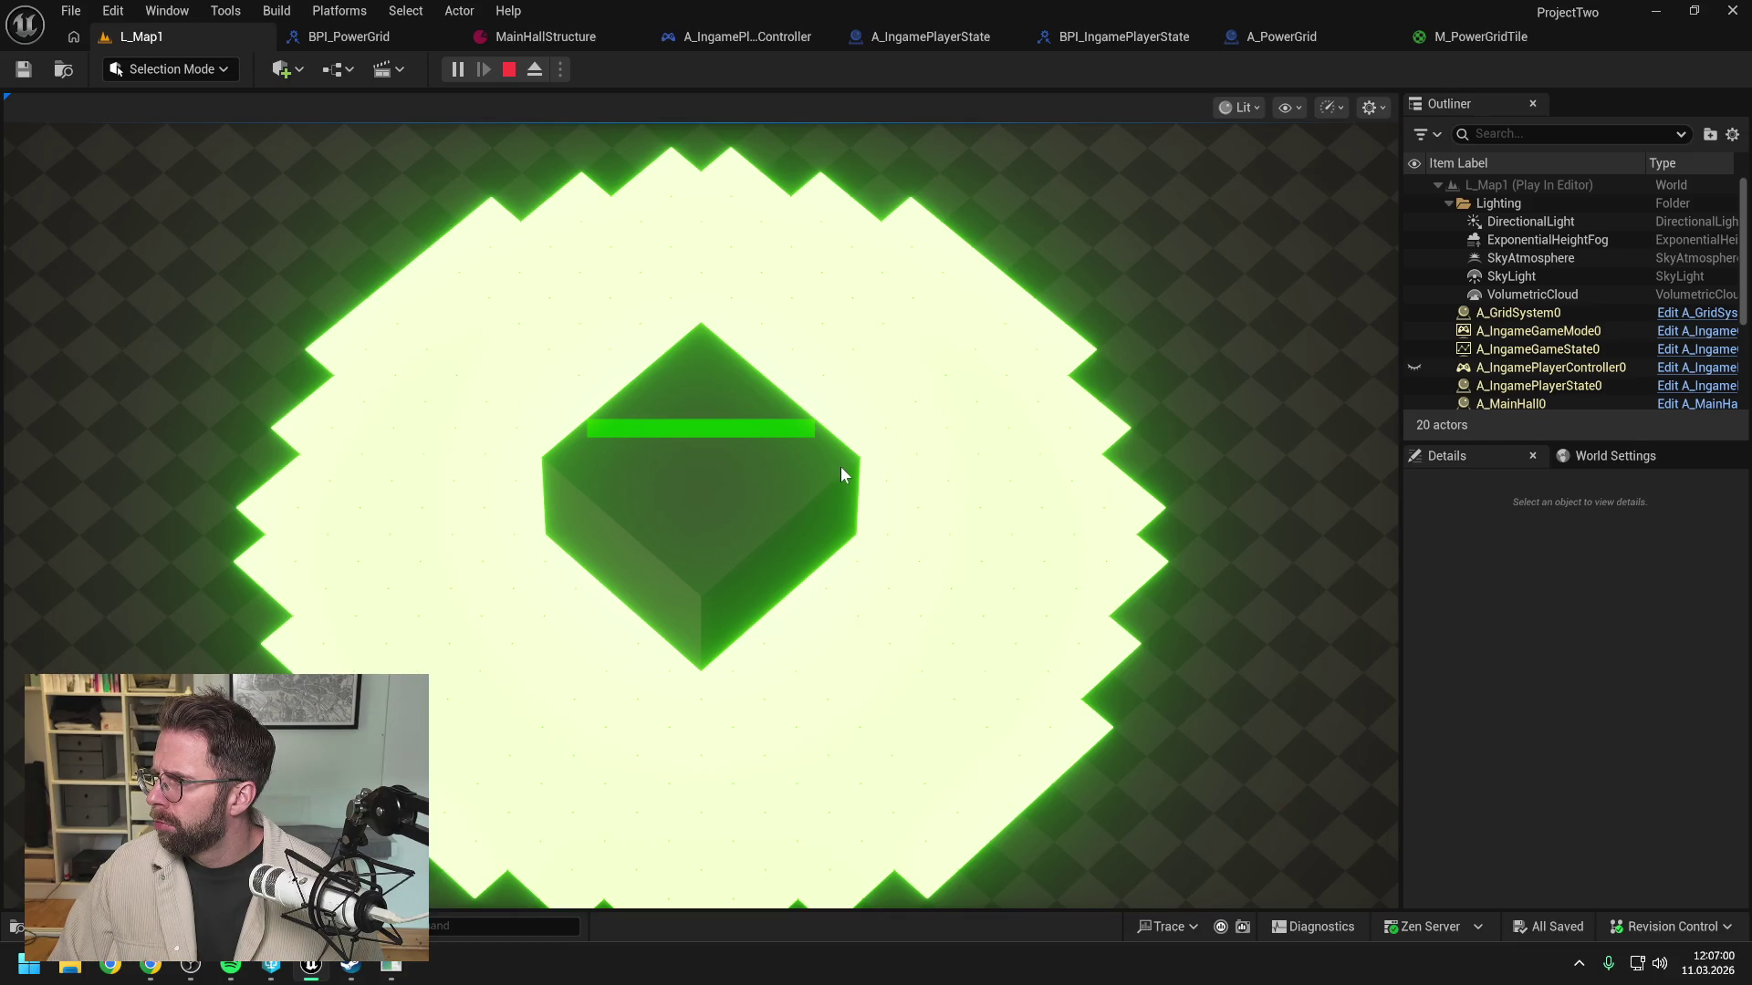
{"action": "key", "text": "Escape"}
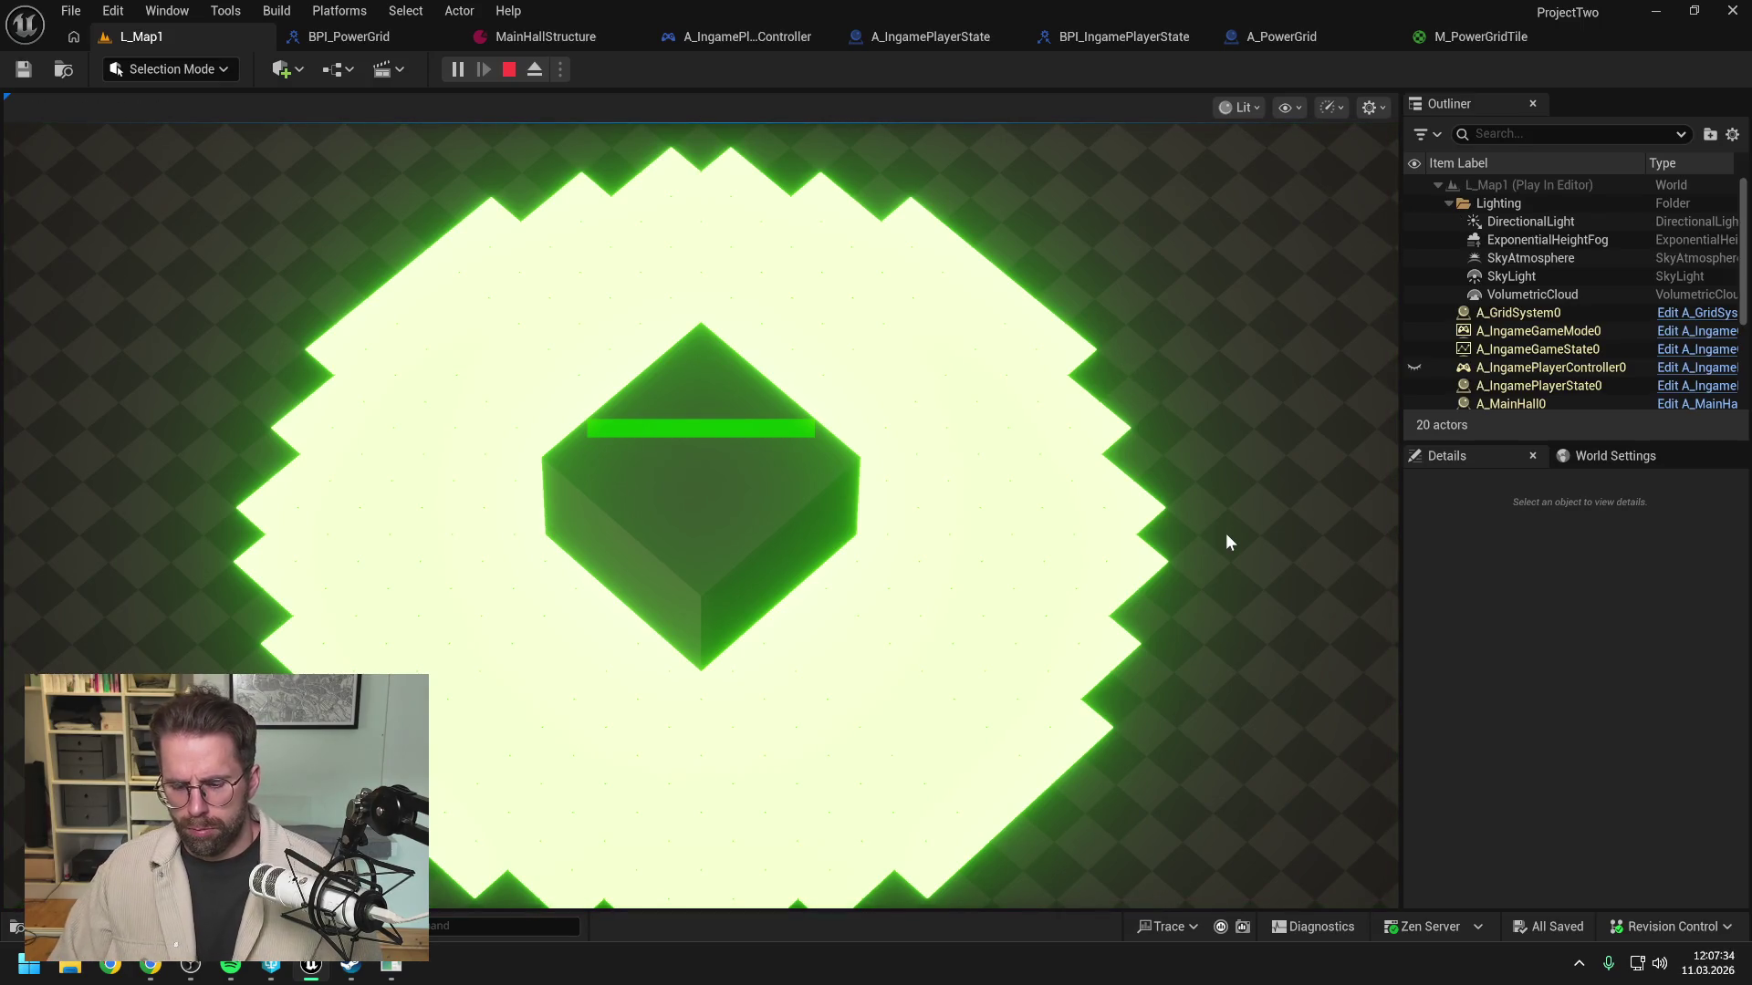
{"action": "key", "text": "Escape"}
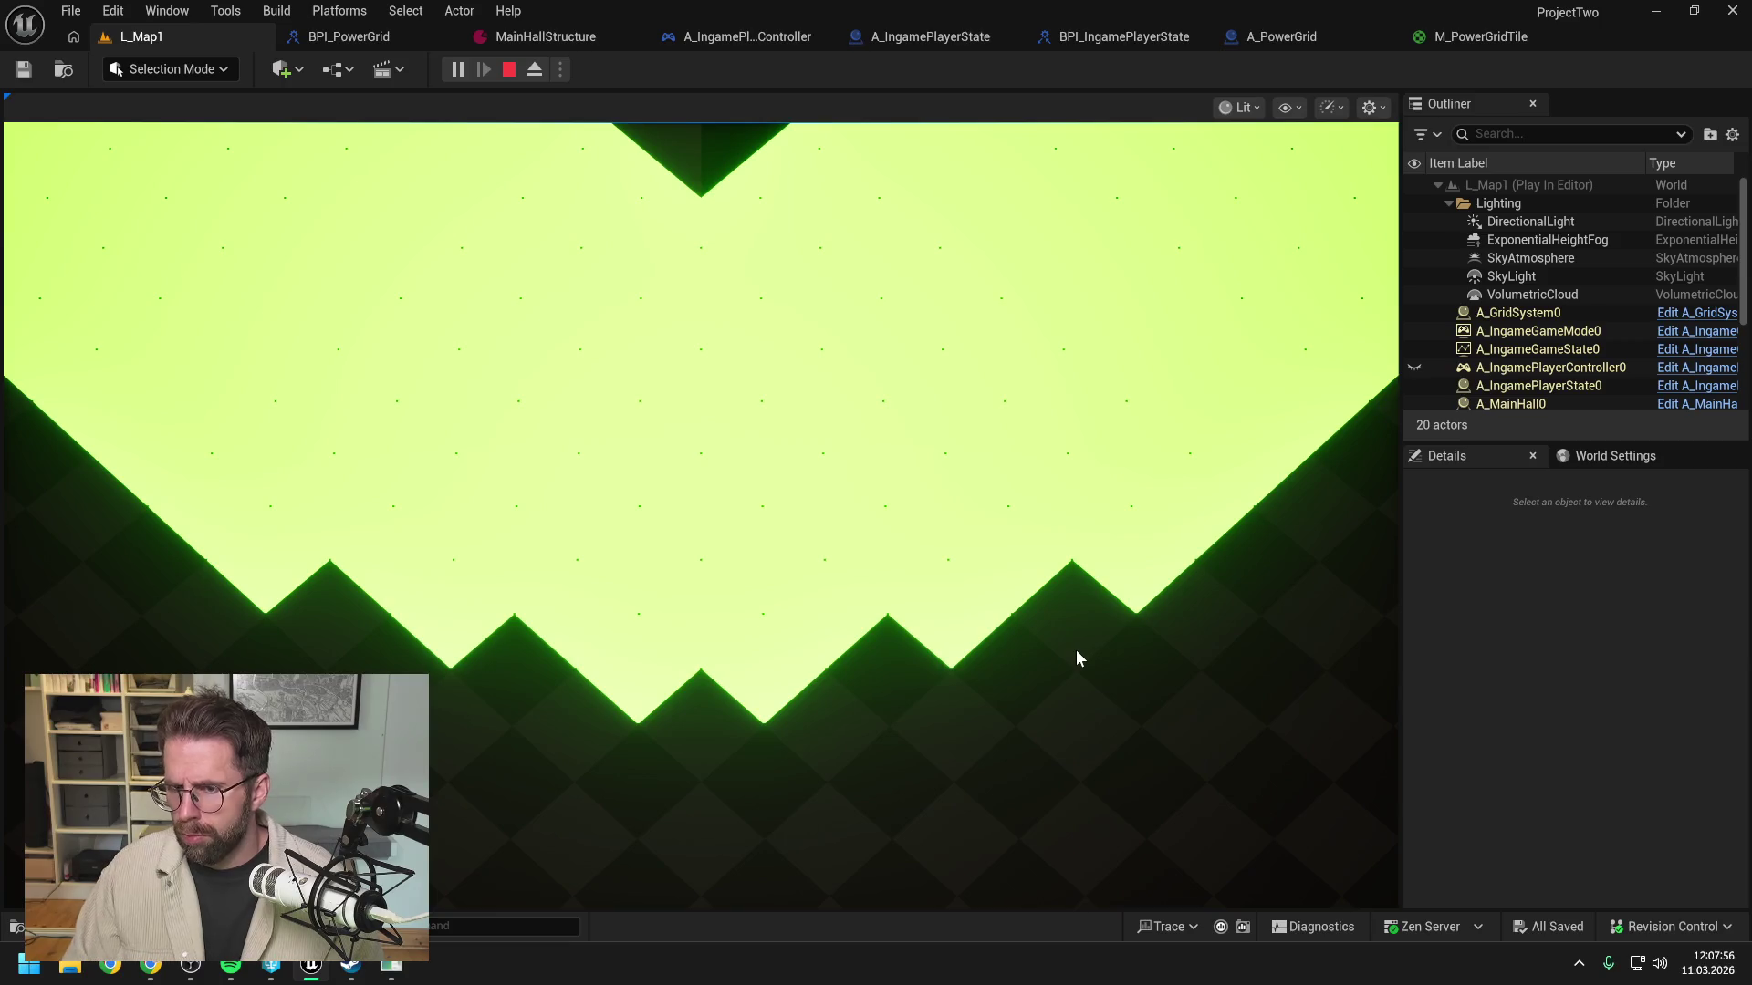
{"action": "key", "text": "Escape"}
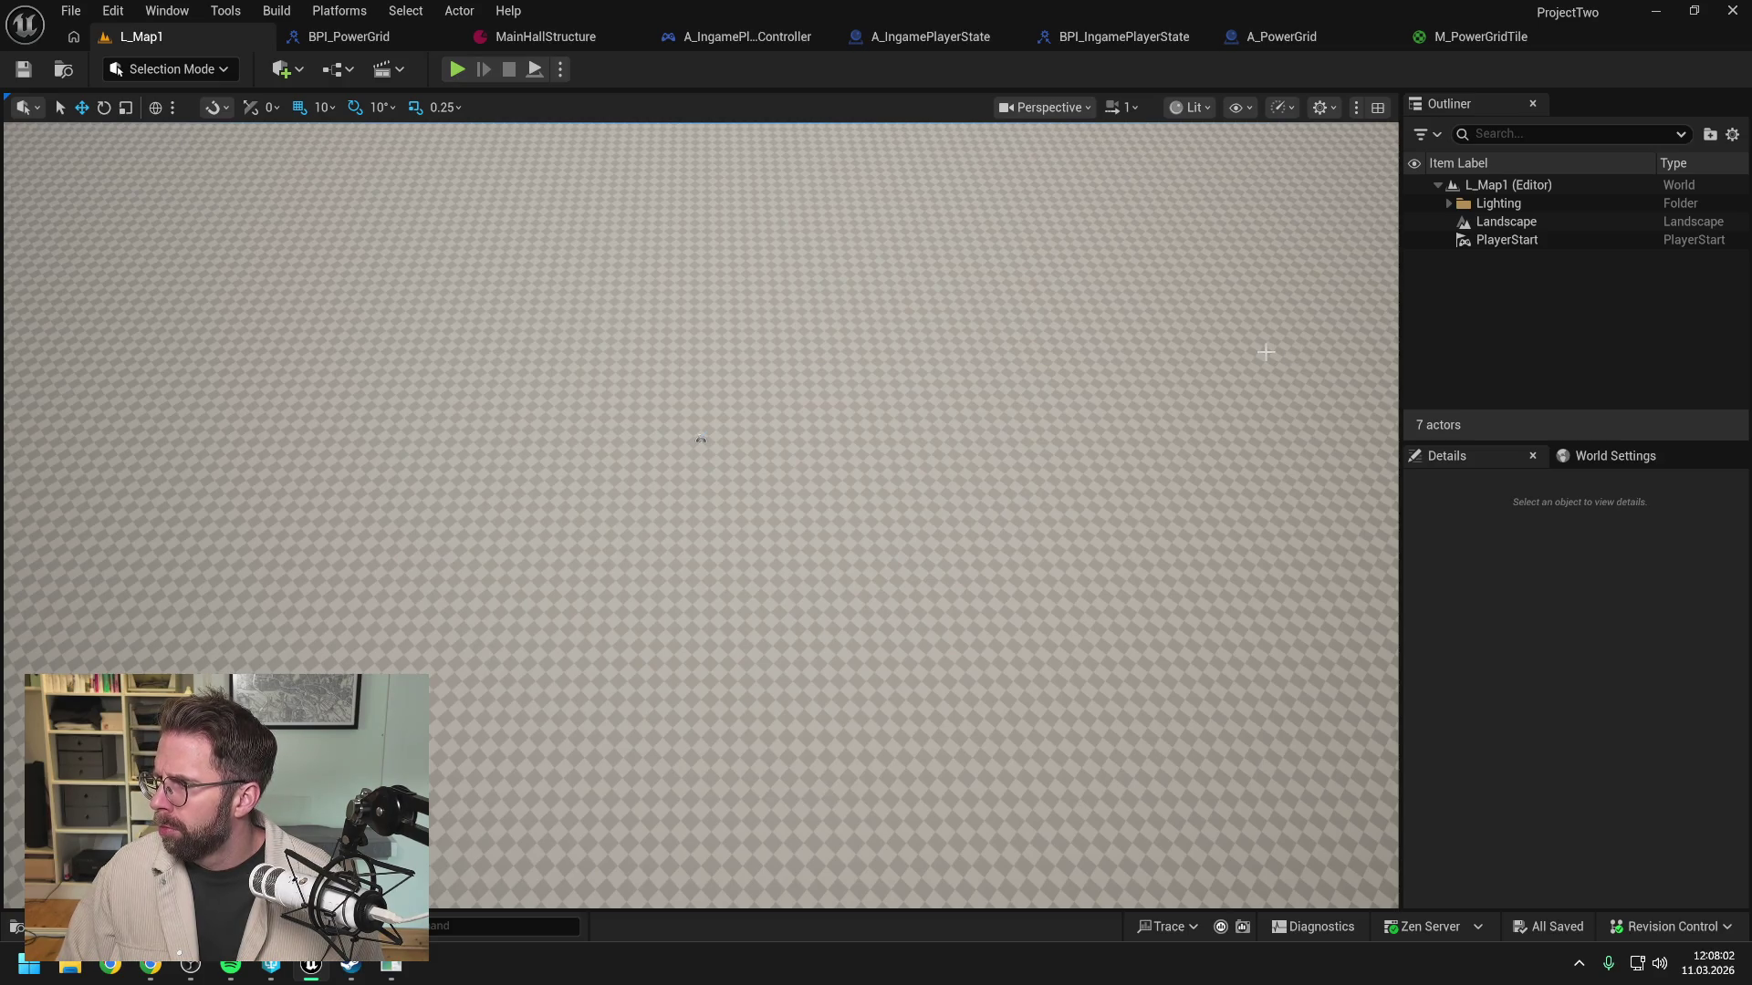
{"action": "left_click", "coordinate": [1309, 36]}
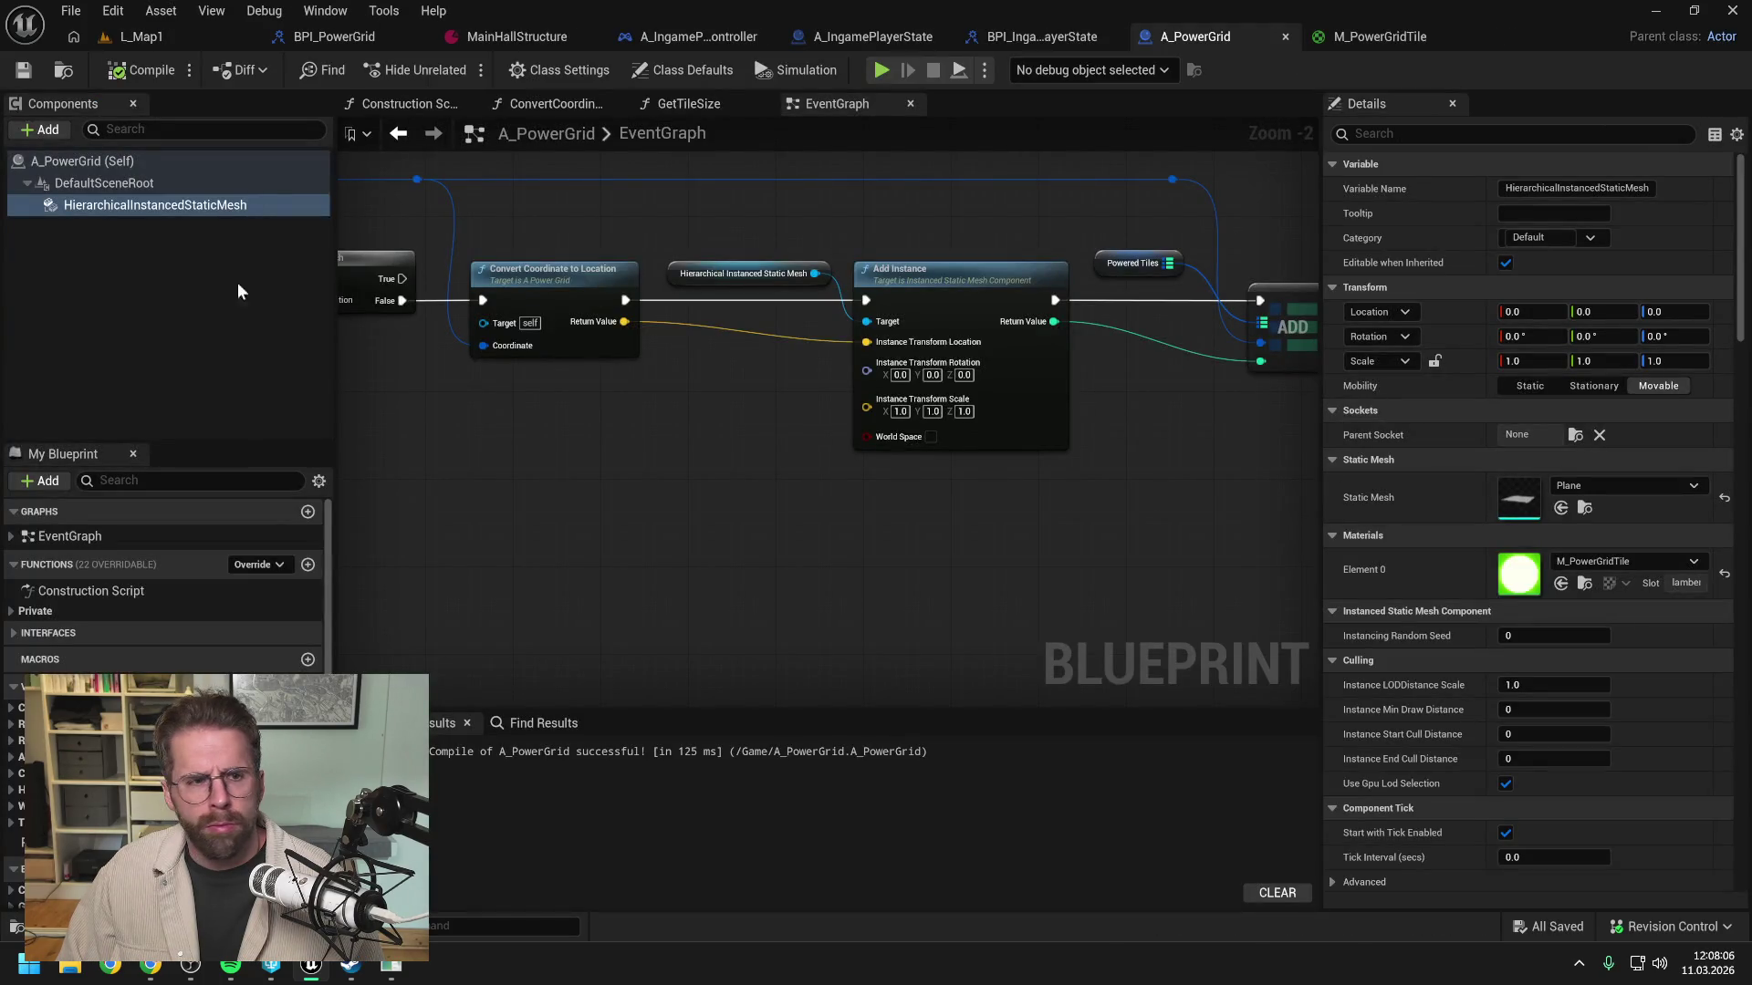
{"action": "left_click", "coordinate": [171, 205]}
{"action": "type", "text": "90"}
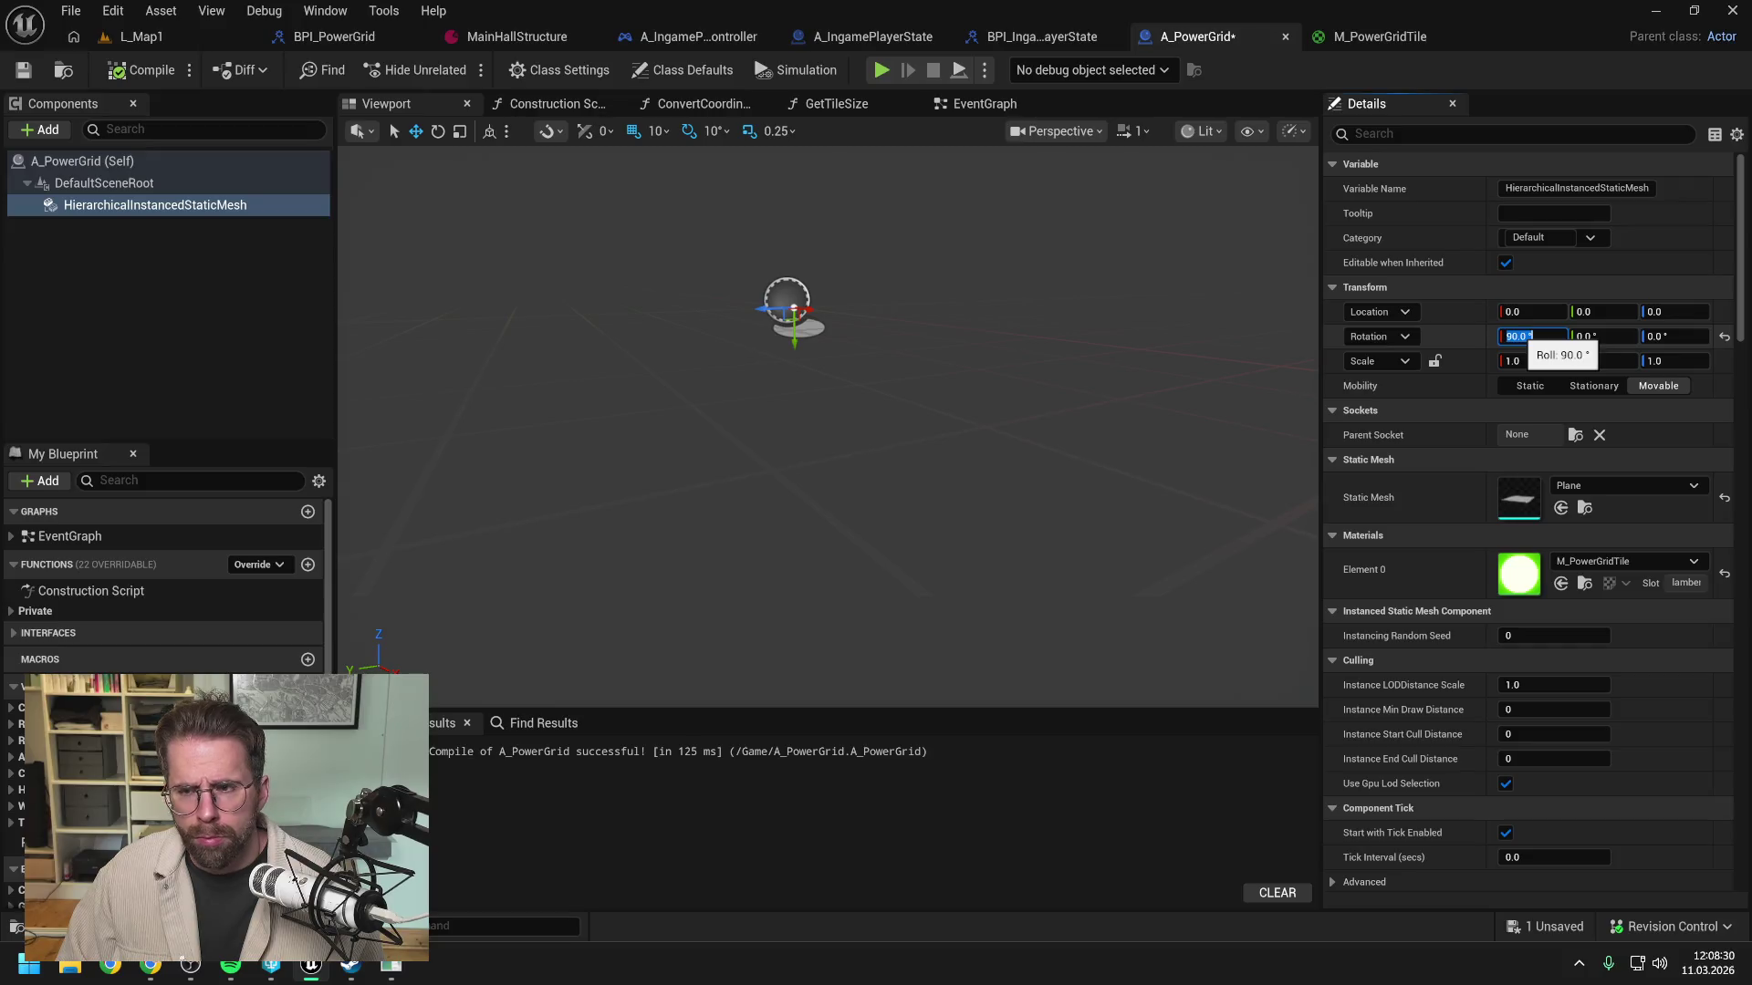
Step: Edit the tile component's X rotation, then playtest L_Map1 again to check the grid
{"action": "left_click", "coordinate": [1517, 336]}
{"action": "type", "text": "0"}
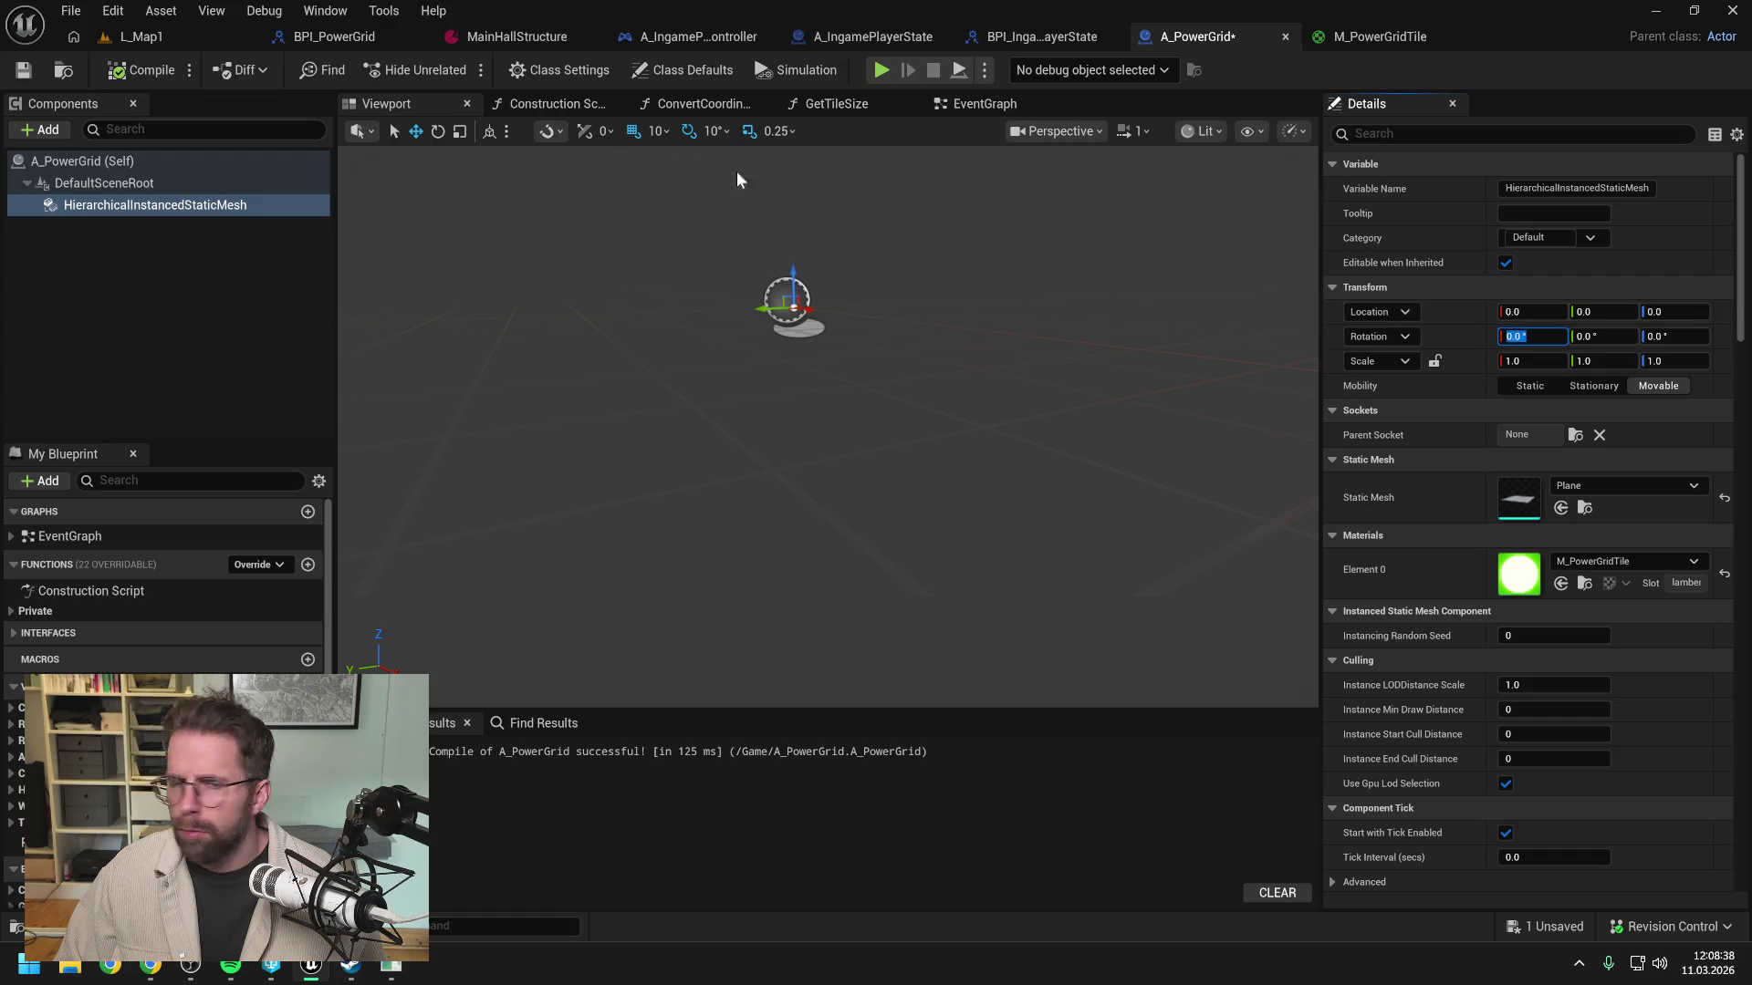
{"action": "left_click", "coordinate": [187, 38]}
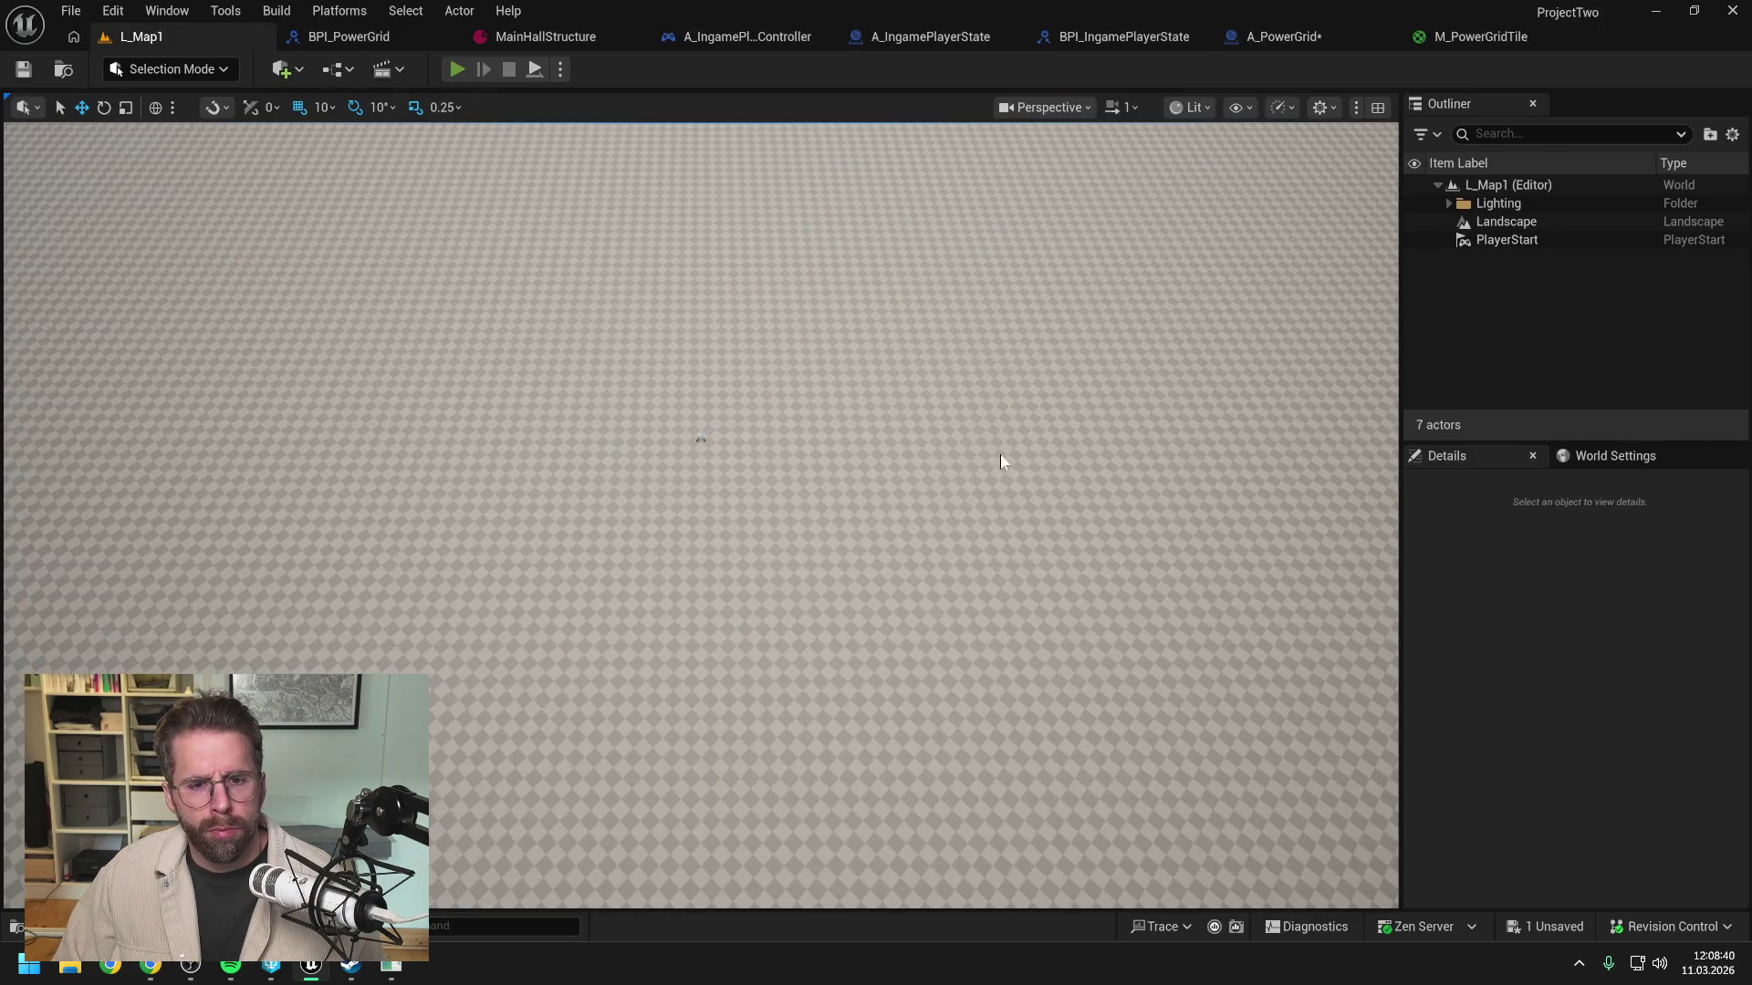
{"action": "key", "text": "alt+p"}
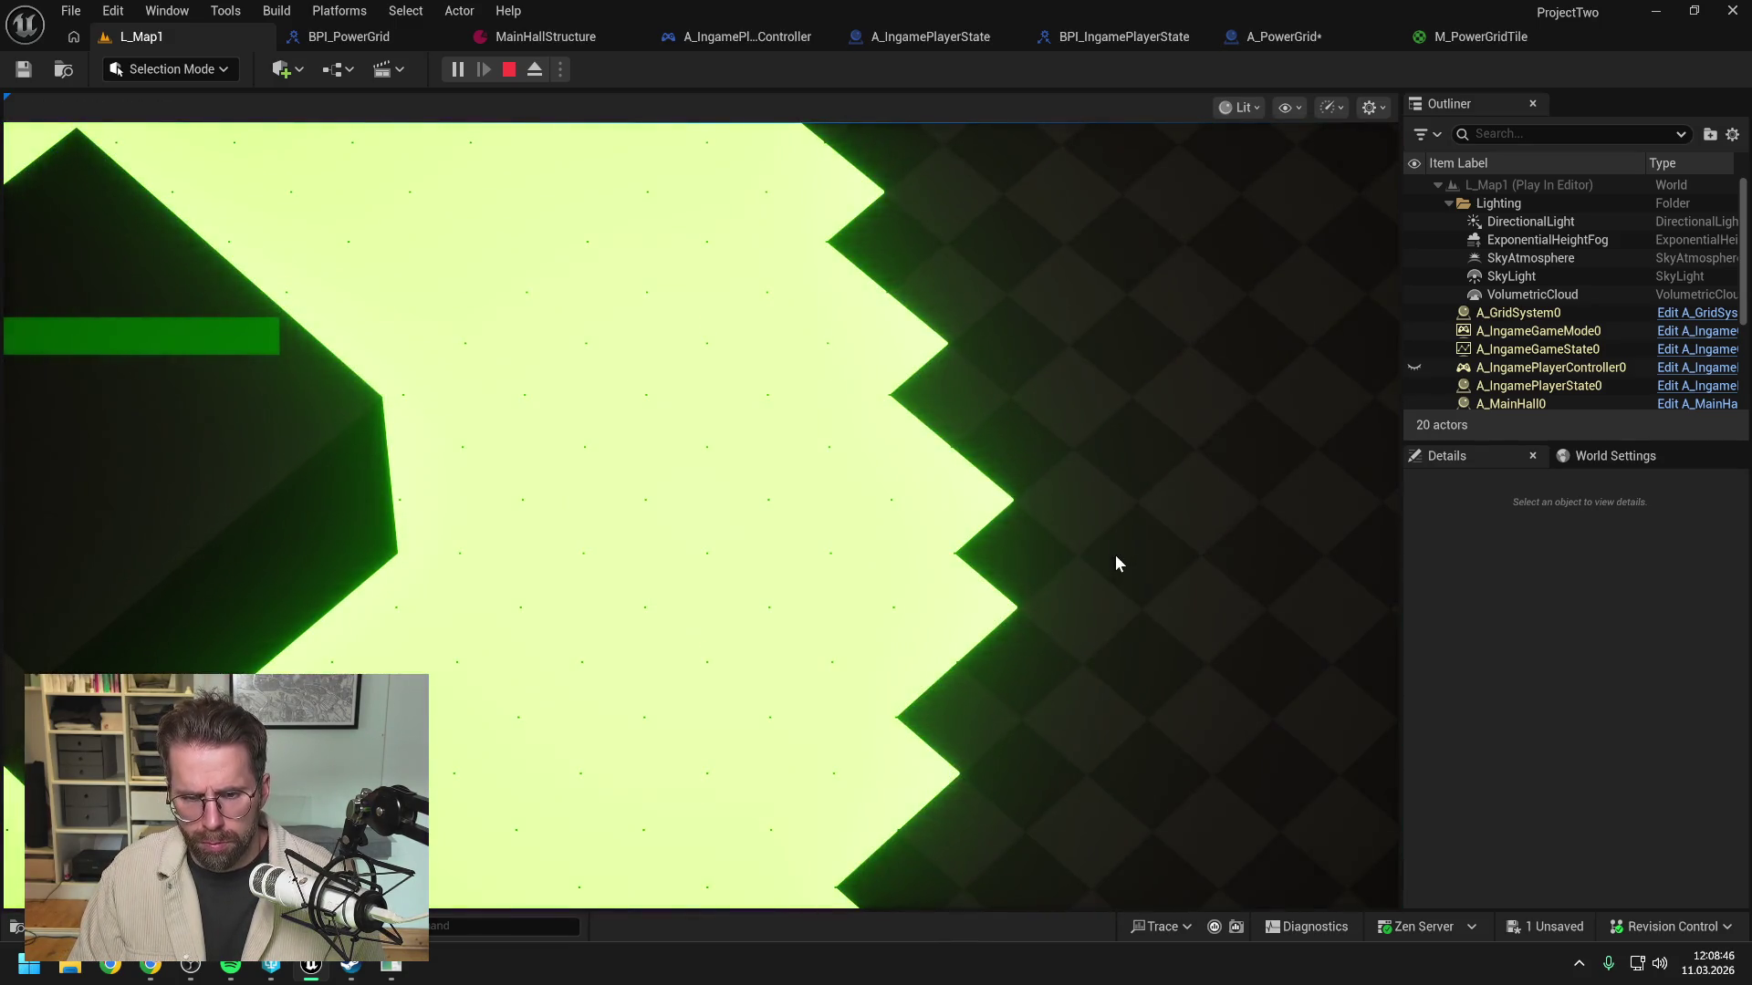
{"action": "key", "text": "Escape"}
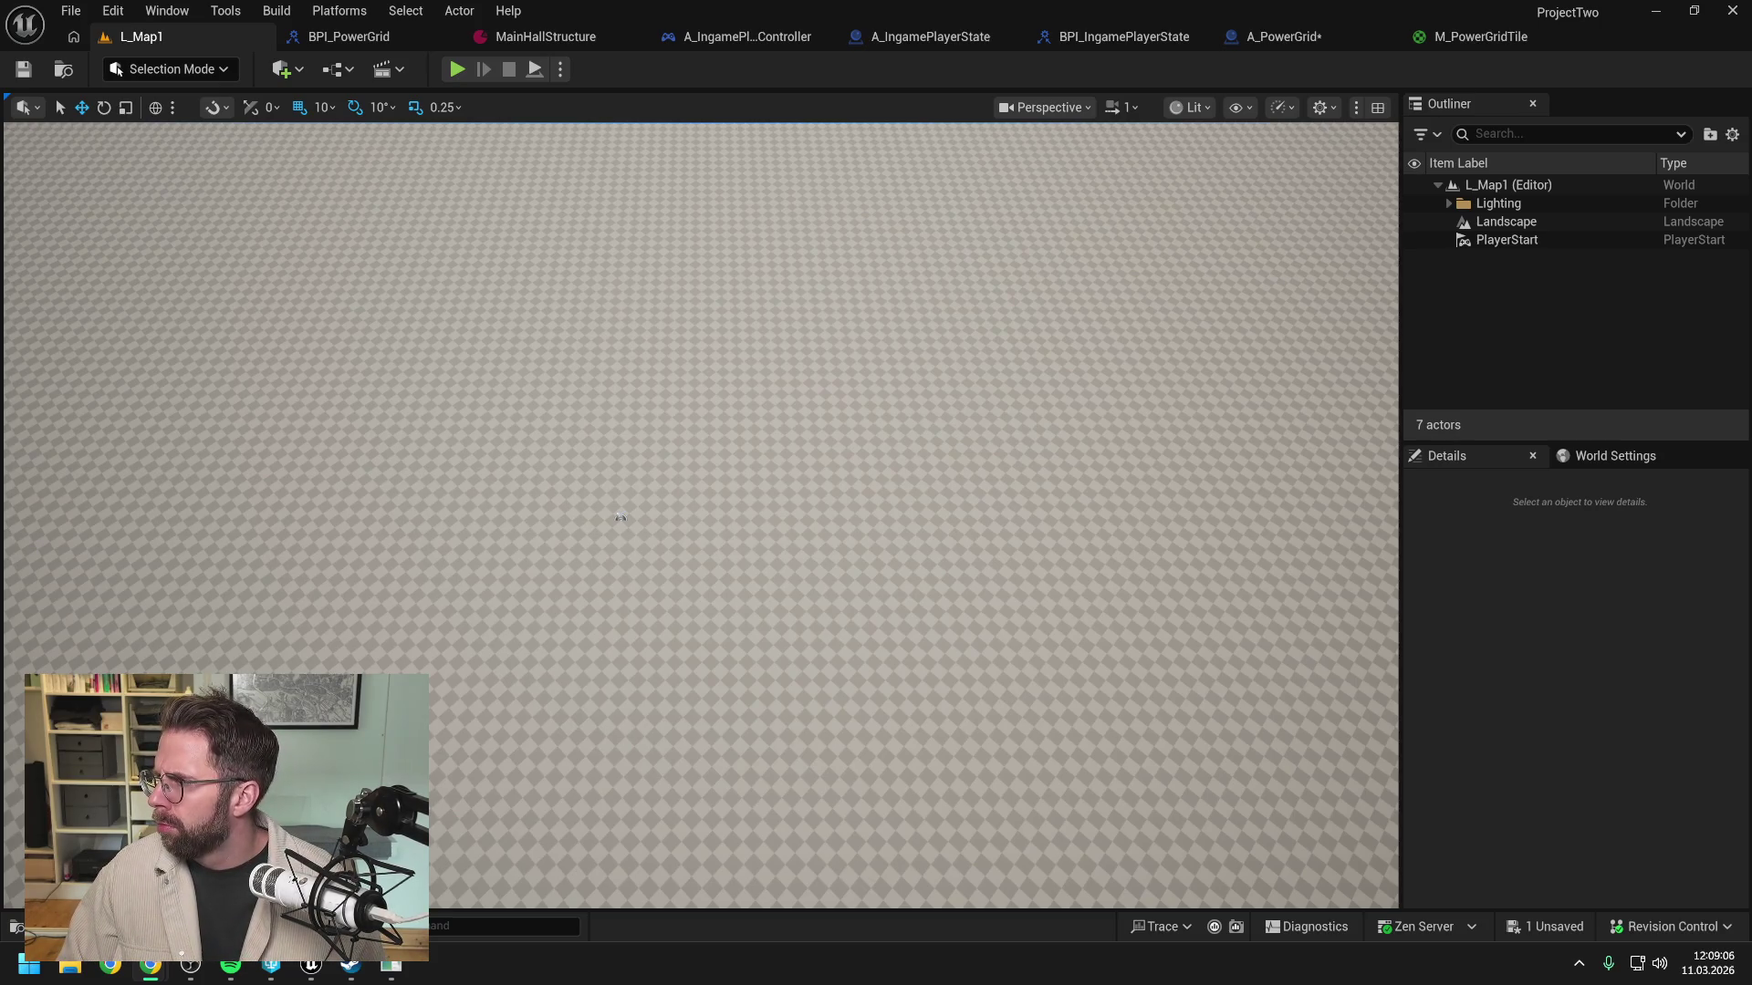
Step: Review the HierarchicalInstancedStaticMesh component's Details in A_PowerGrid, then go back to M_PowerGridTile
{"action": "left_click", "coordinate": [1326, 35]}
{"action": "left_click", "coordinate": [190, 272]}
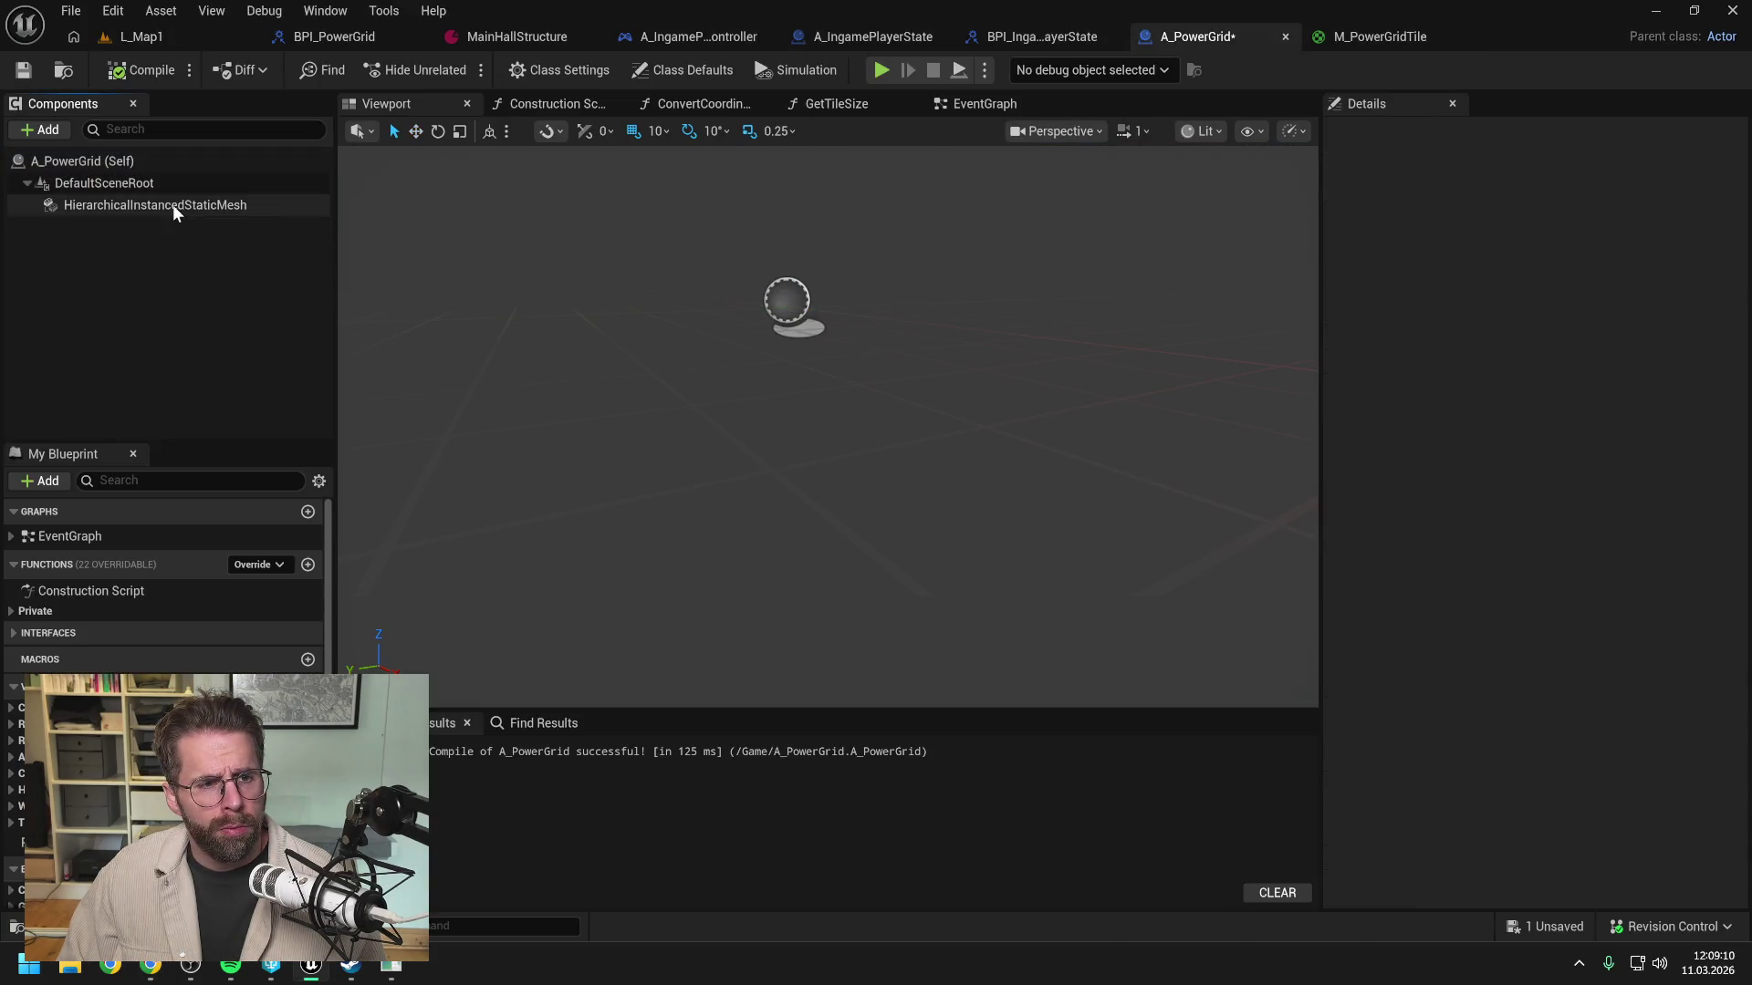
{"action": "left_click", "coordinate": [172, 205]}
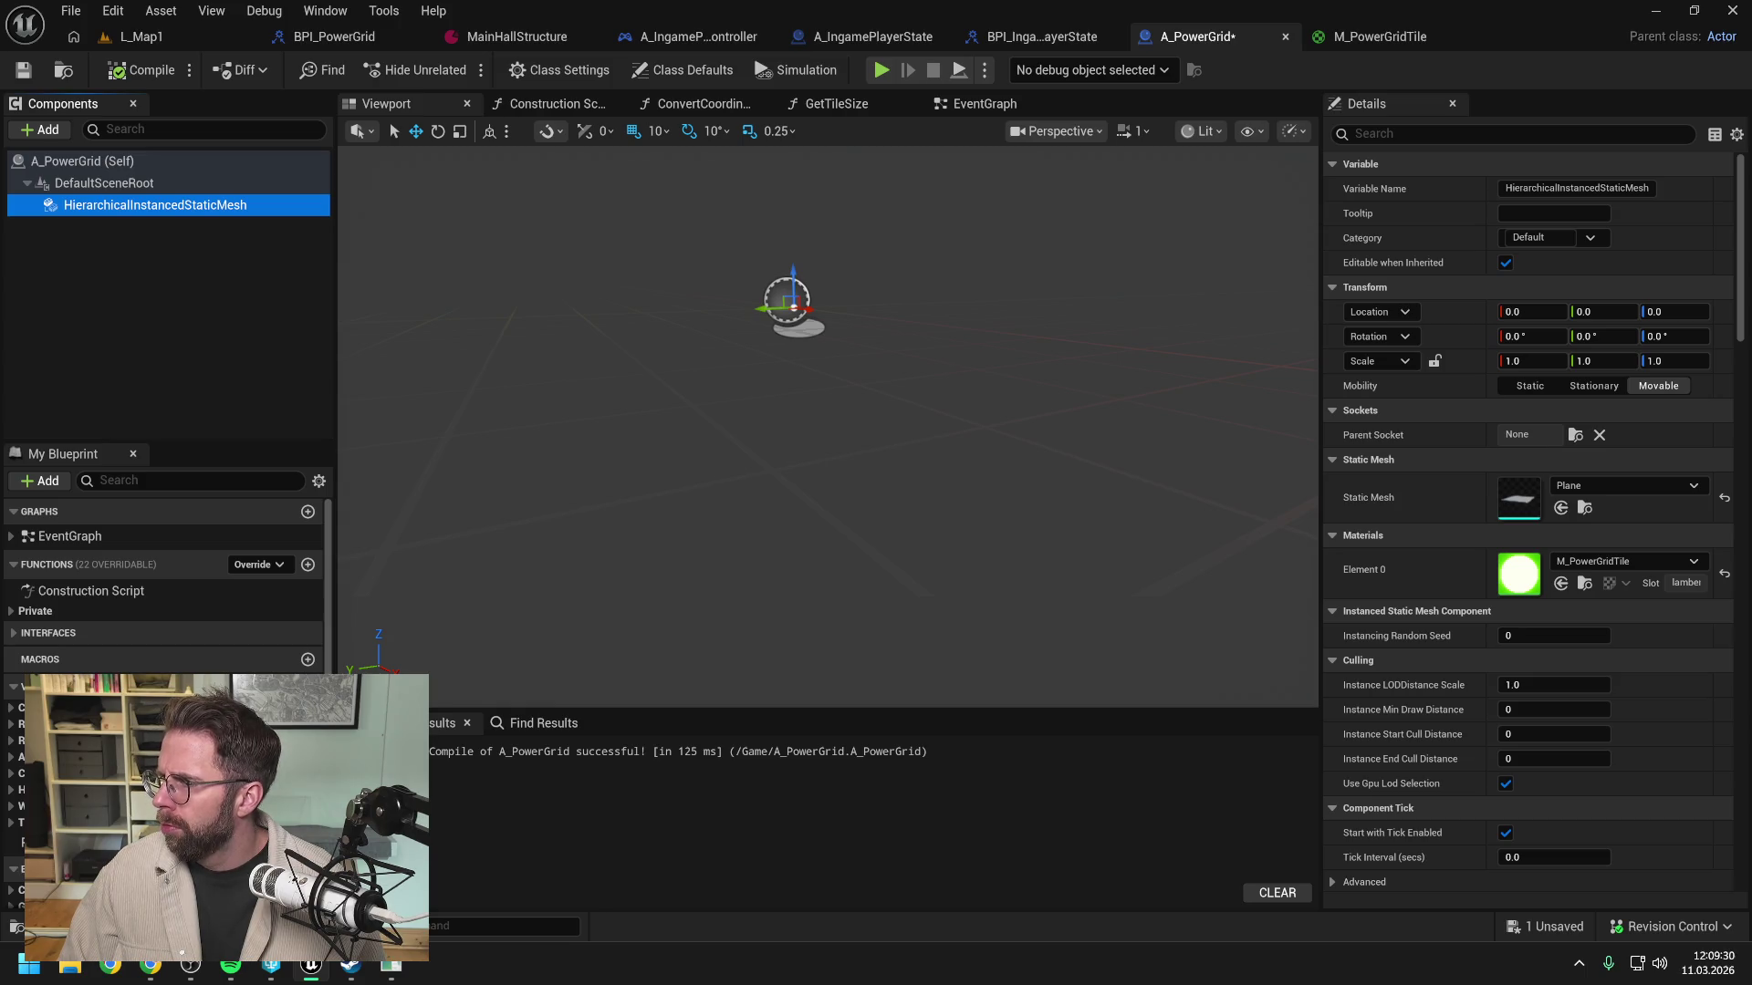
{"action": "left_click", "coordinate": [1366, 39]}
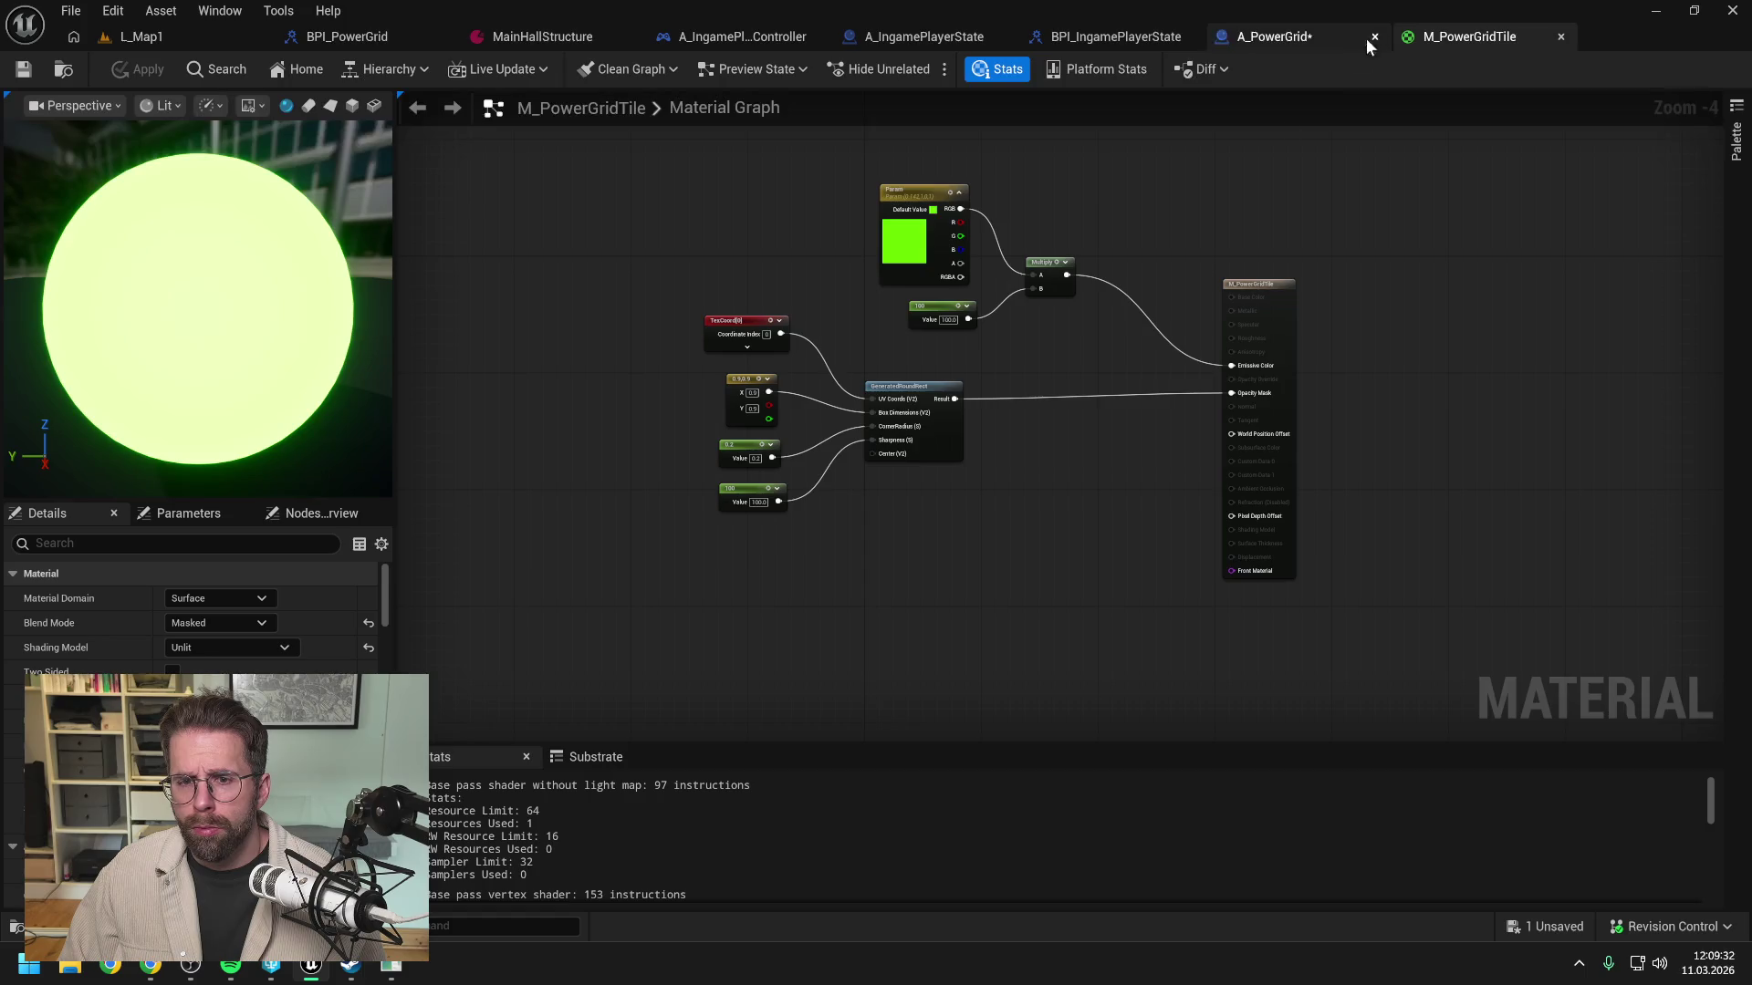
Step: Insert a Subtract node taking 0.5 off TexCoord before the rounded rectangle's UV Coords
{"action": "scroll", "coordinate": [781, 361], "scroll_direction": "up", "scroll_amount": 1}
{"action": "left_click_drag", "start_coordinate": [778, 325], "coordinate": [861, 319]}
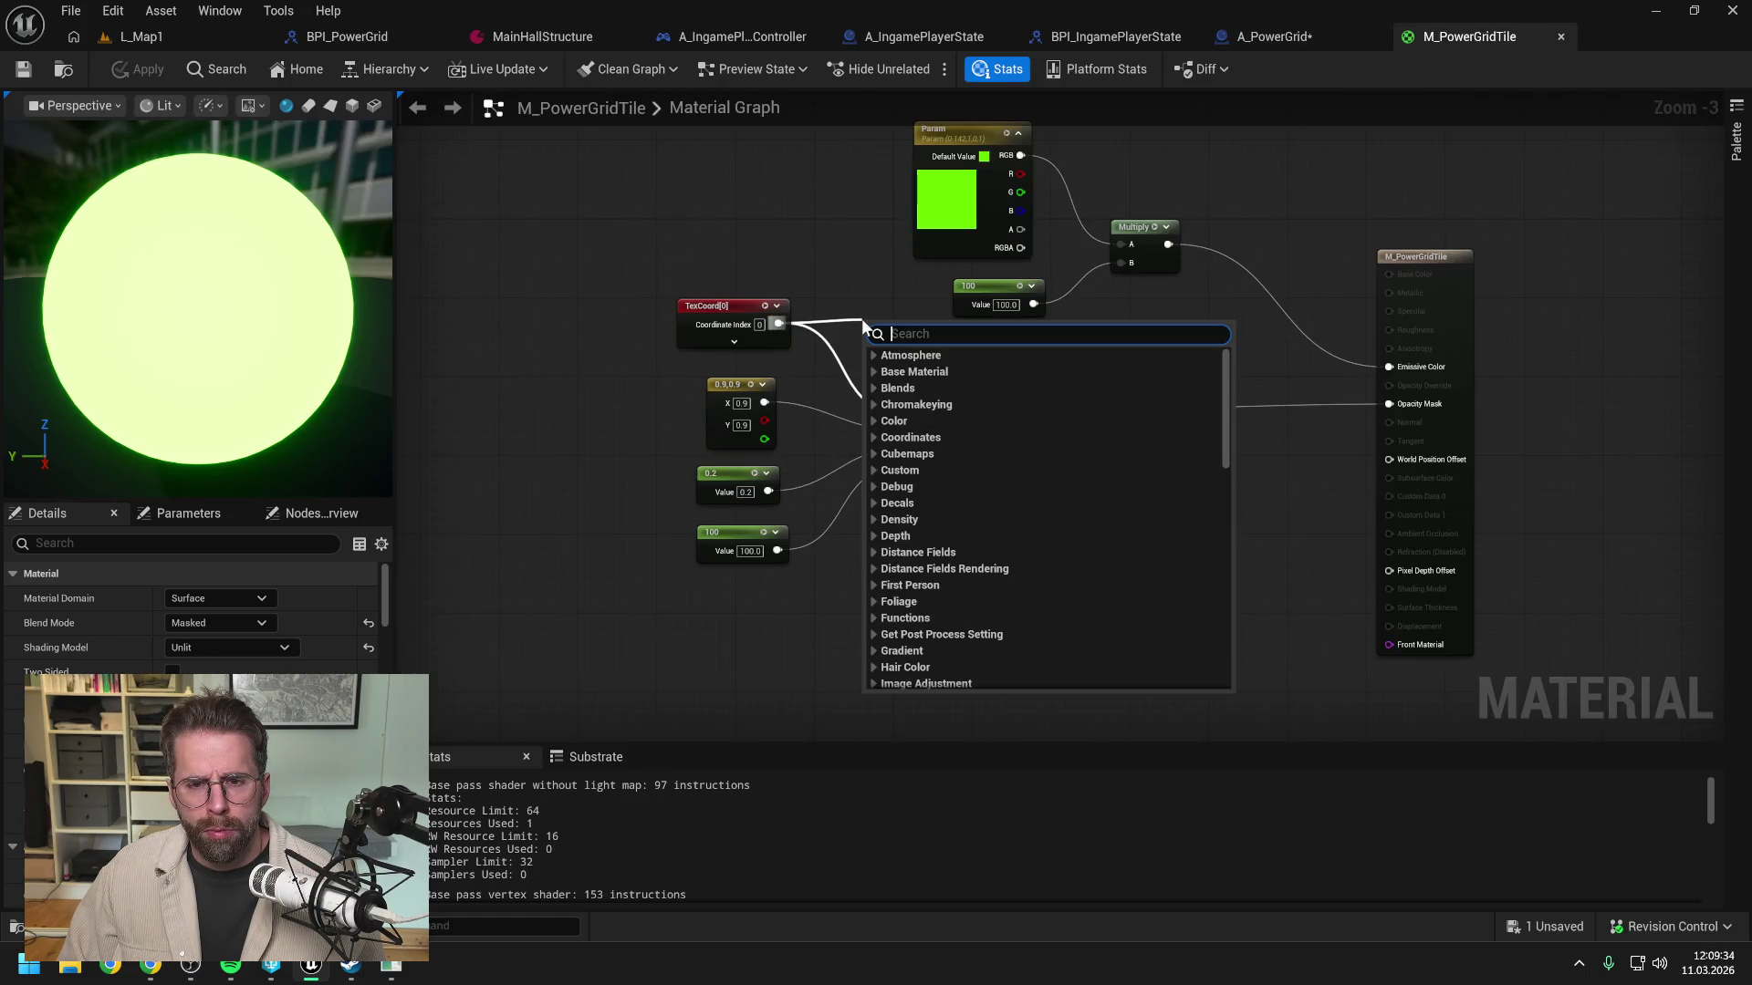
{"action": "type", "text": "subtract"}
{"action": "key", "text": "Return"}
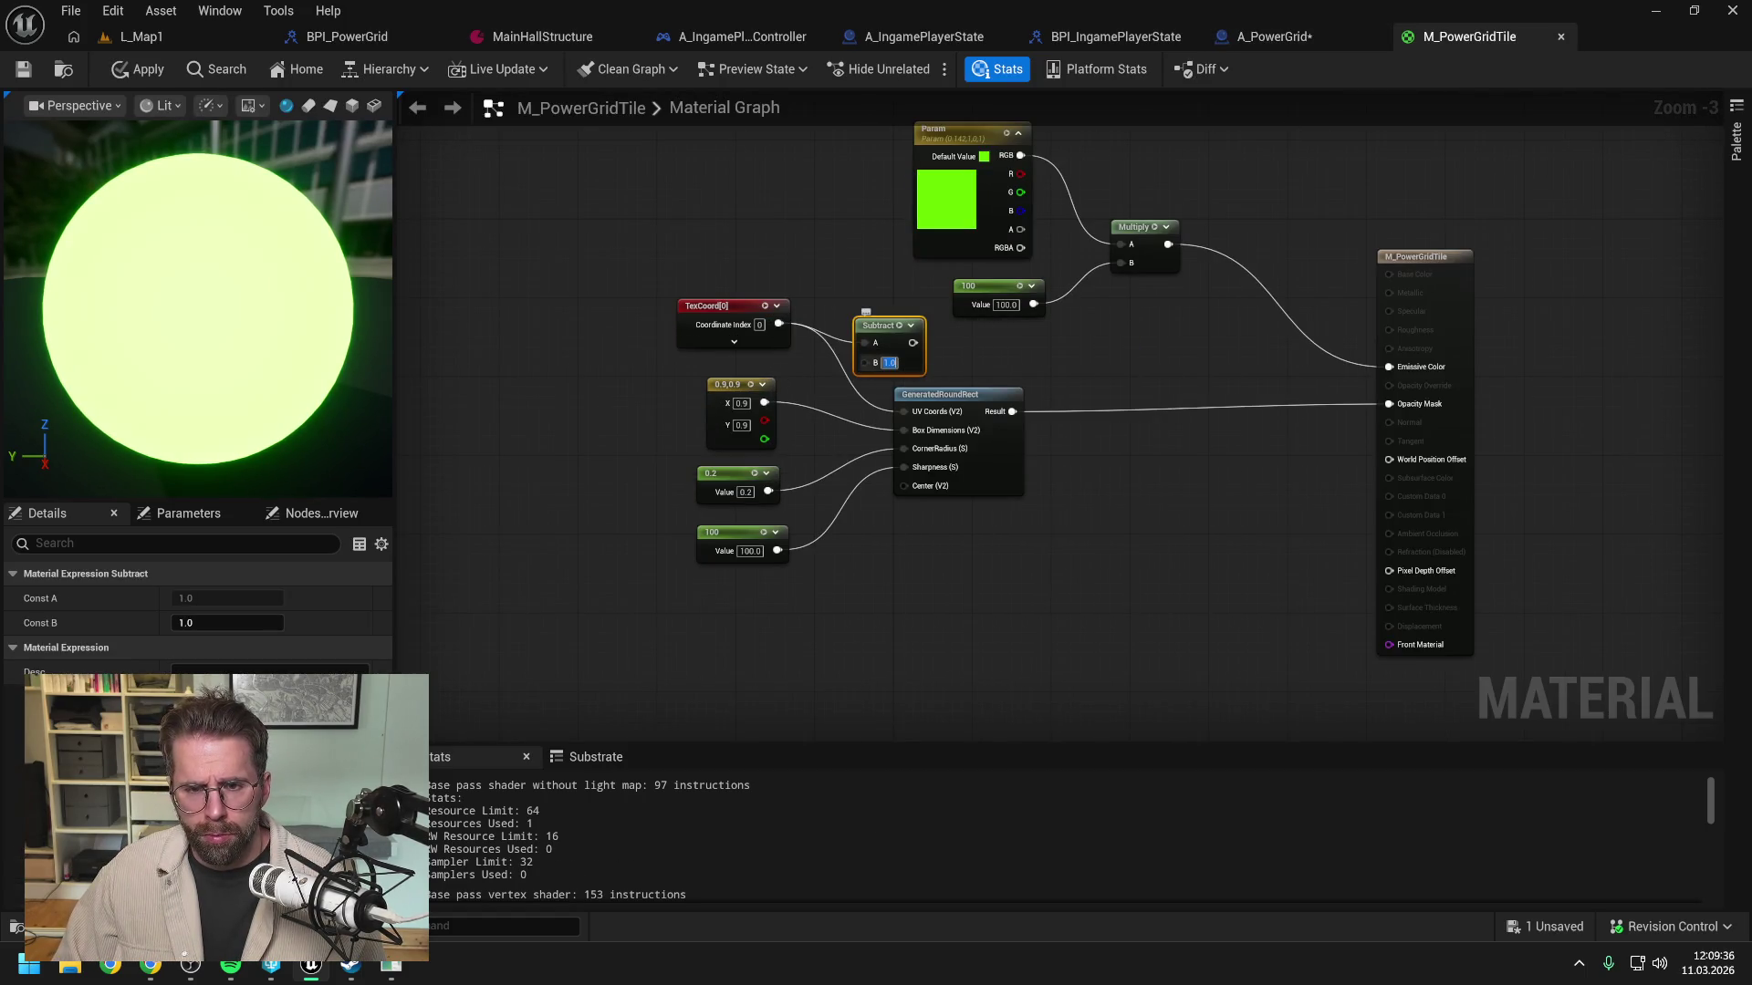
{"action": "type", "text": "0.5"}
{"action": "left_click", "coordinate": [970, 354]}
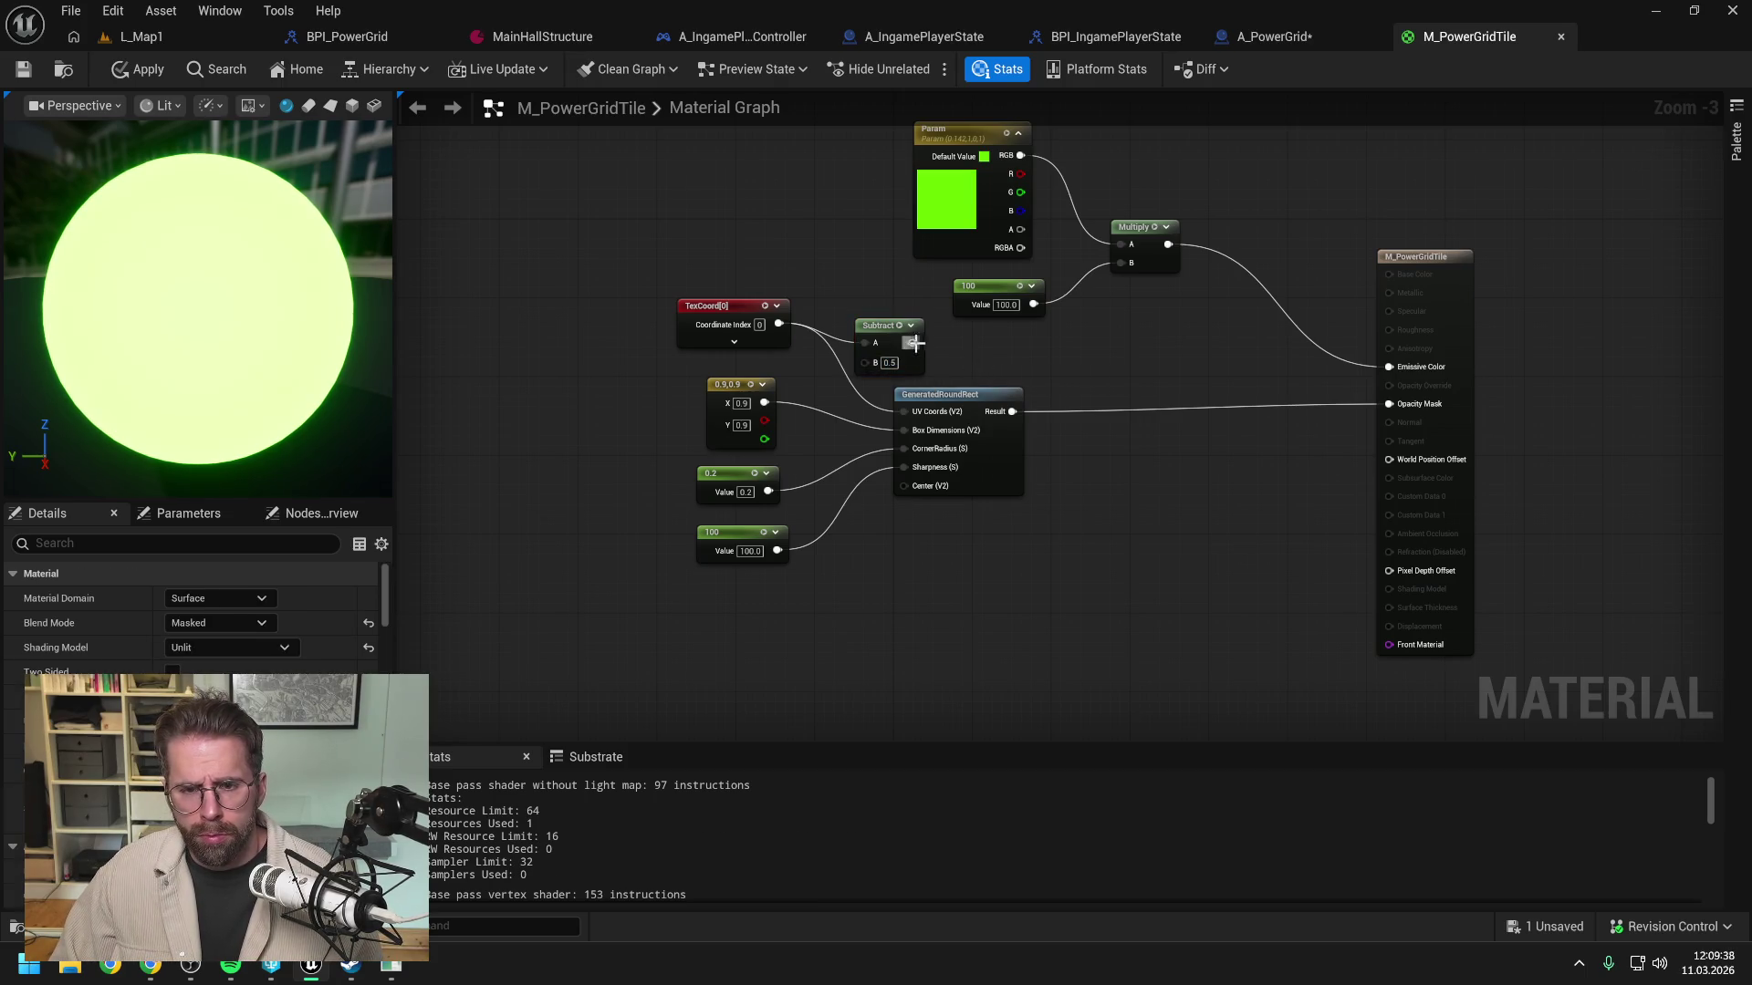
{"action": "left_click_drag", "start_coordinate": [912, 343], "coordinate": [903, 412]}
{"action": "left_click_drag", "start_coordinate": [721, 306], "coordinate": [593, 256]}
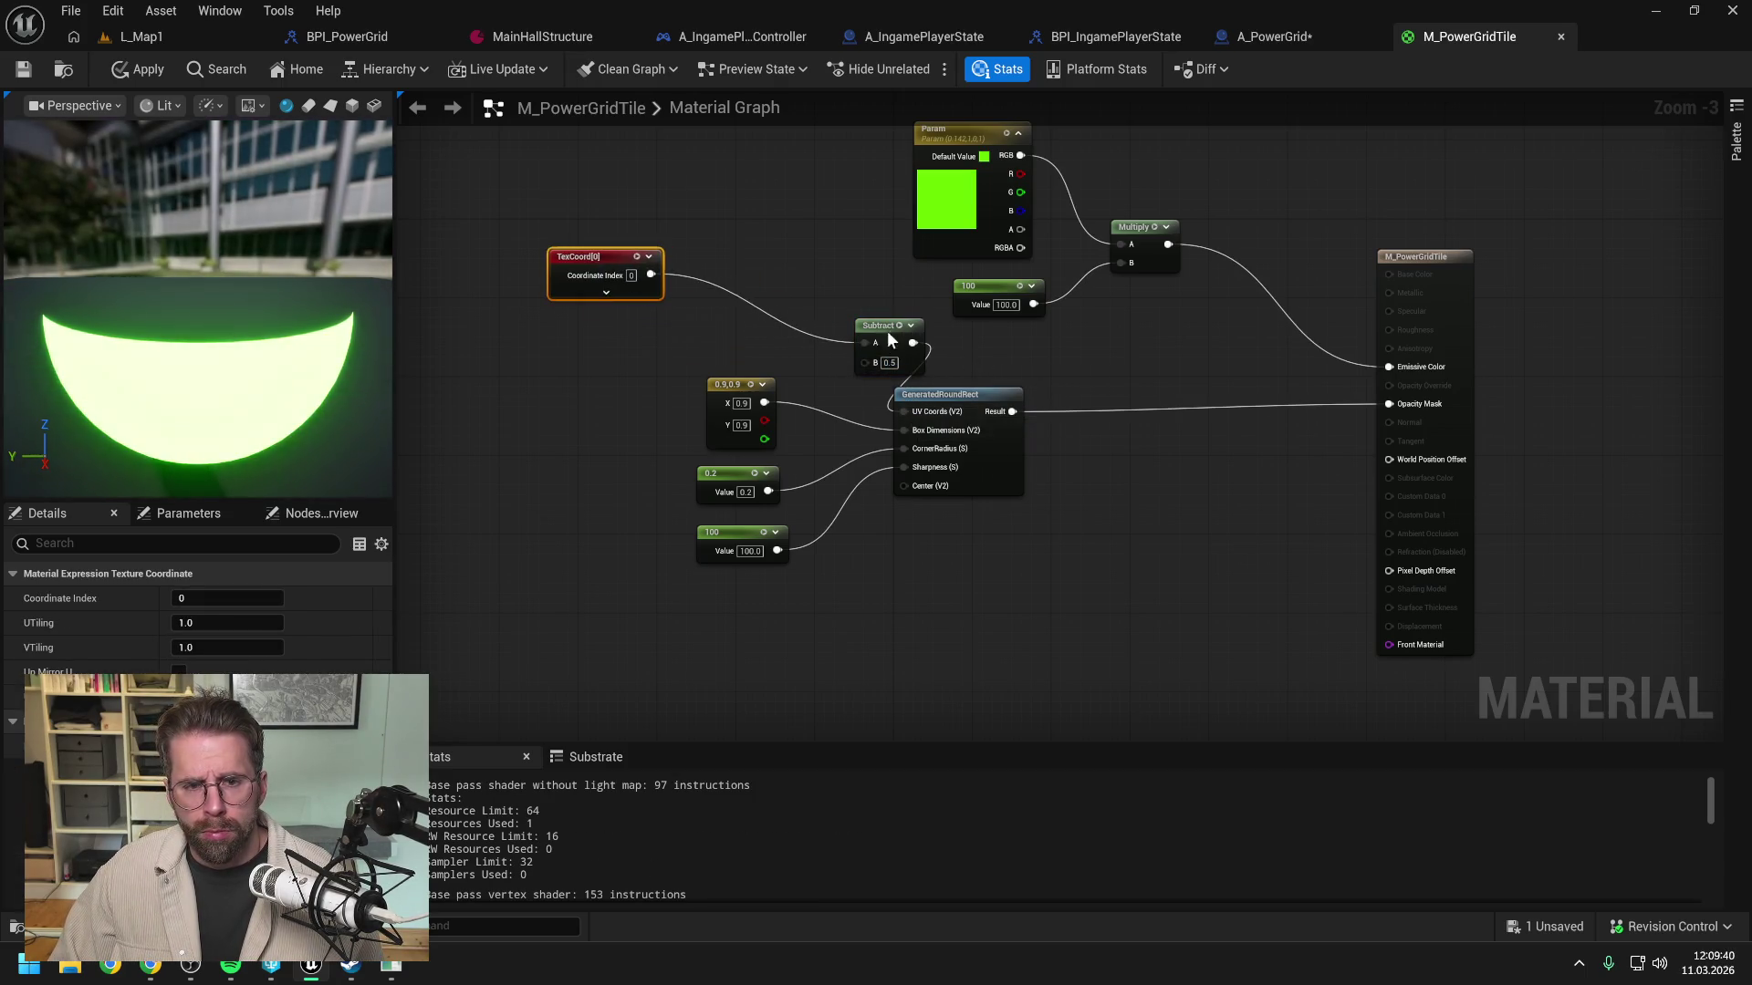
{"action": "left_click_drag", "start_coordinate": [890, 340], "coordinate": [749, 271]}
Step: Apply and save the material changes, then return to the L_Map1 level
{"action": "left_click", "coordinate": [765, 228]}
{"action": "left_click", "coordinate": [150, 71]}
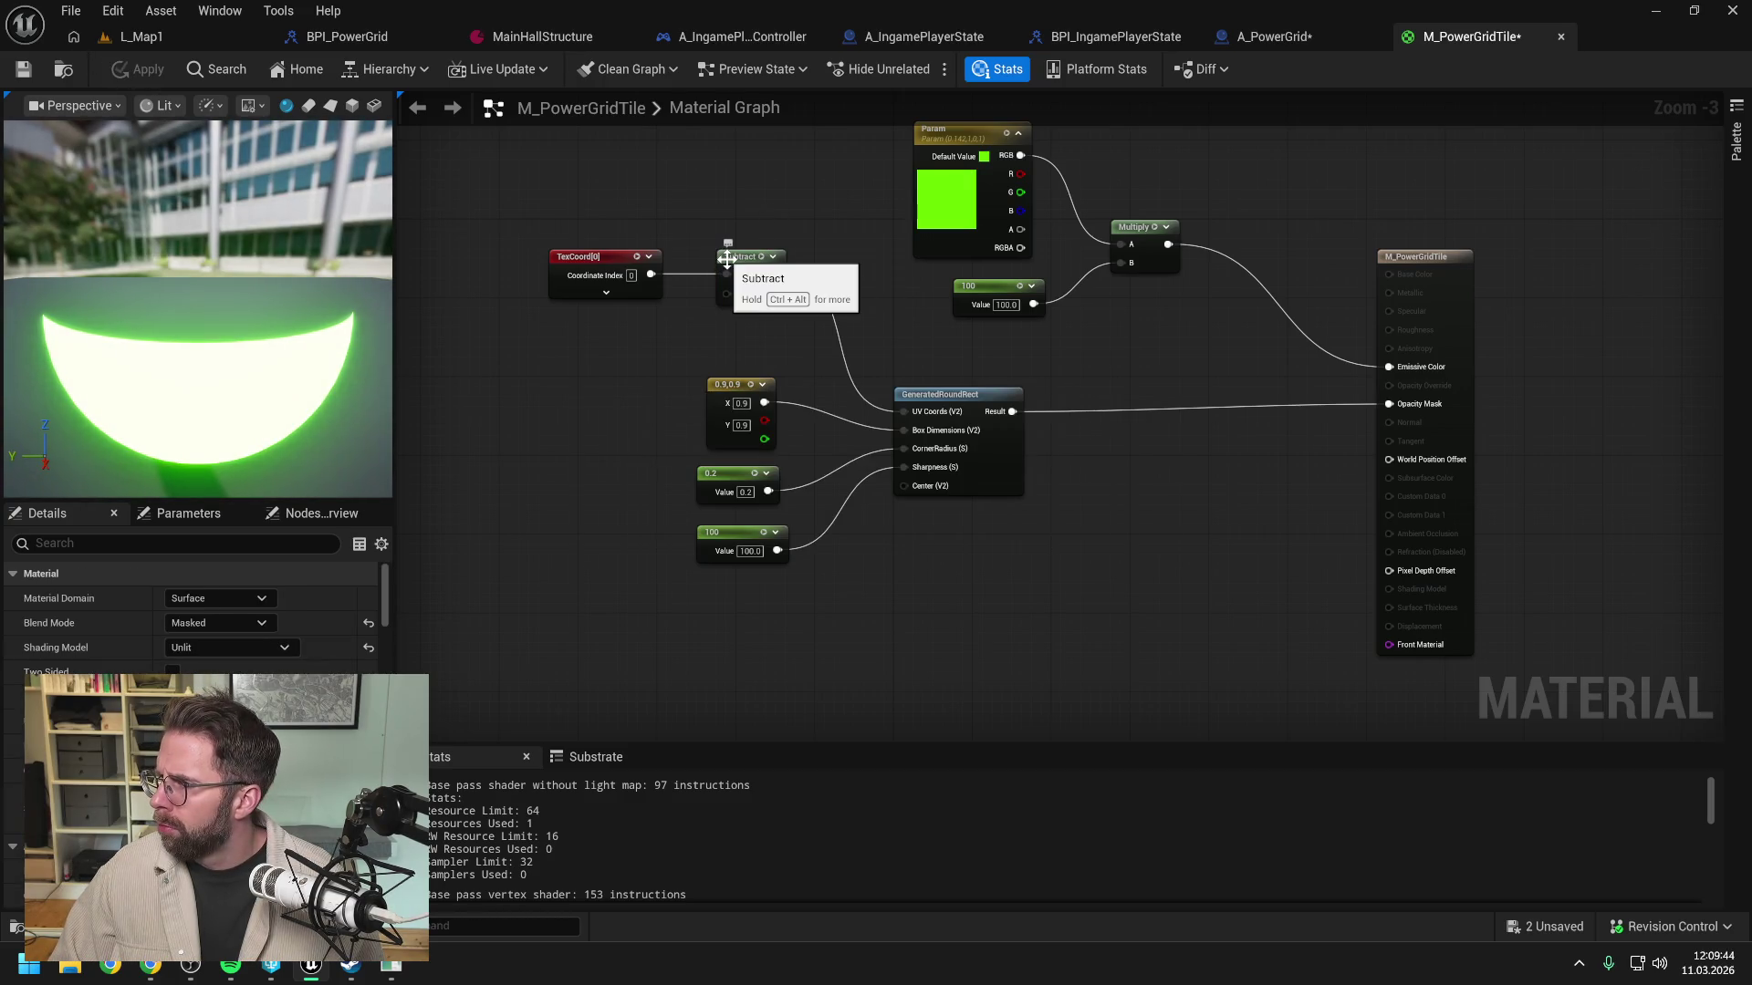
{"action": "key", "text": "ctrl+shift+s"}
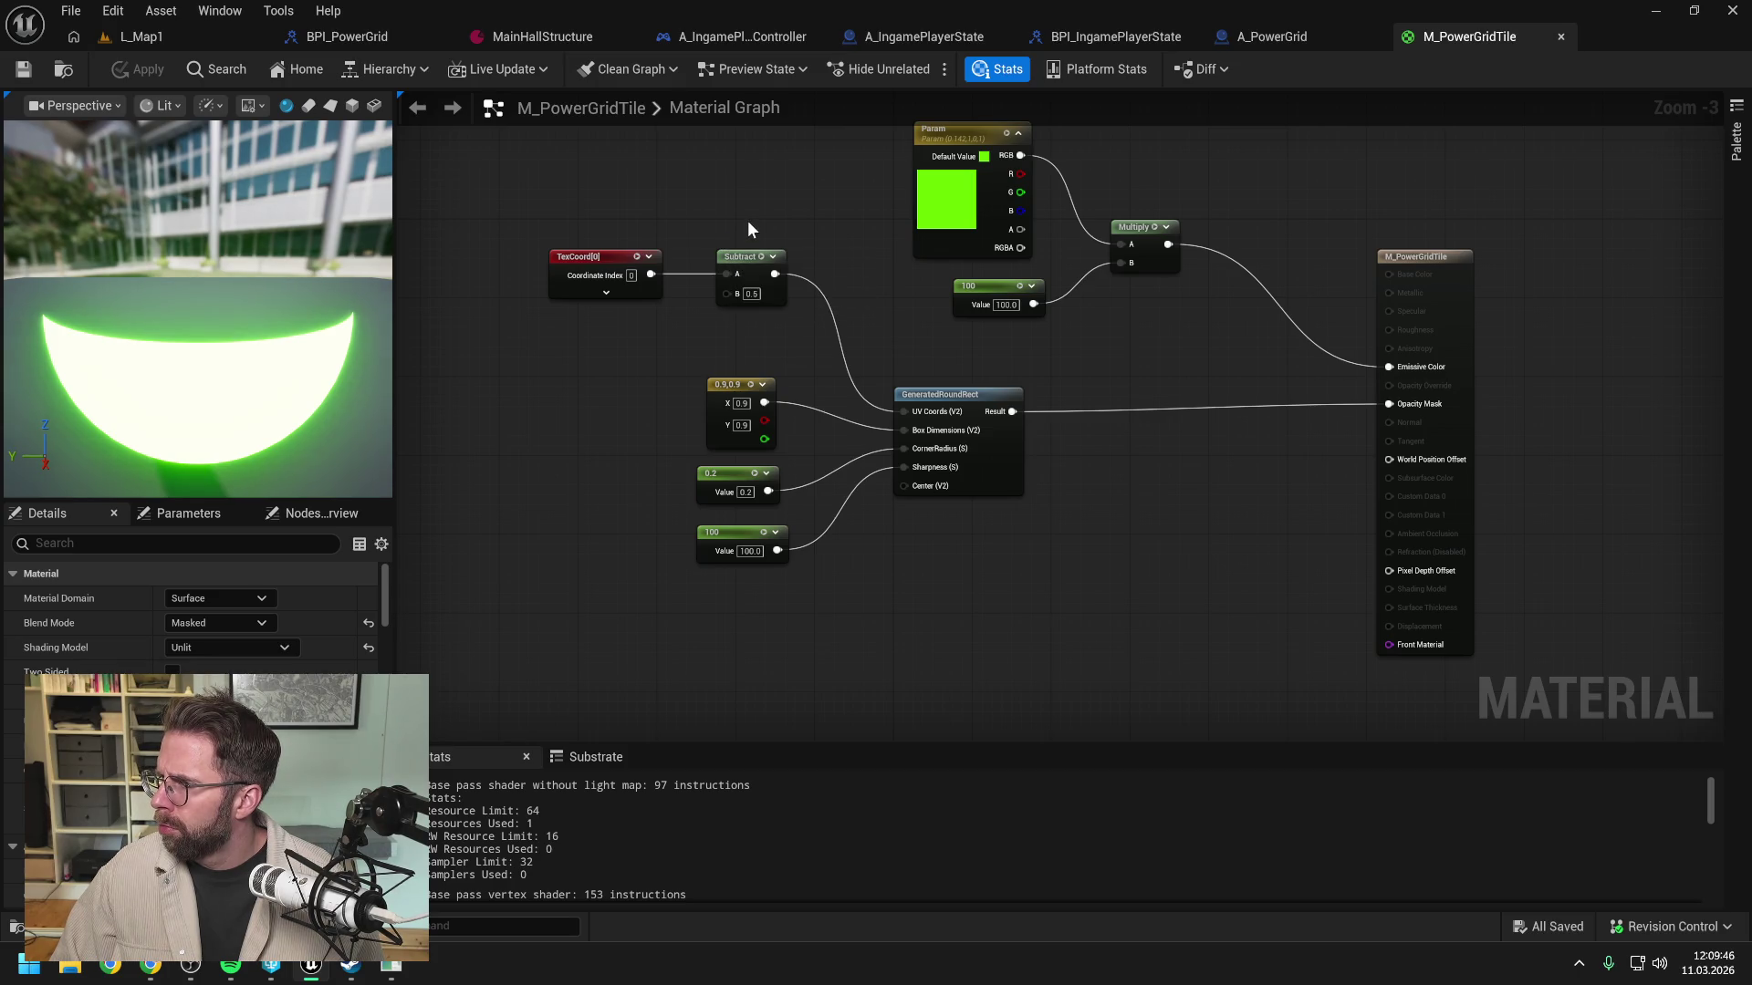
{"action": "left_click", "coordinate": [168, 35]}
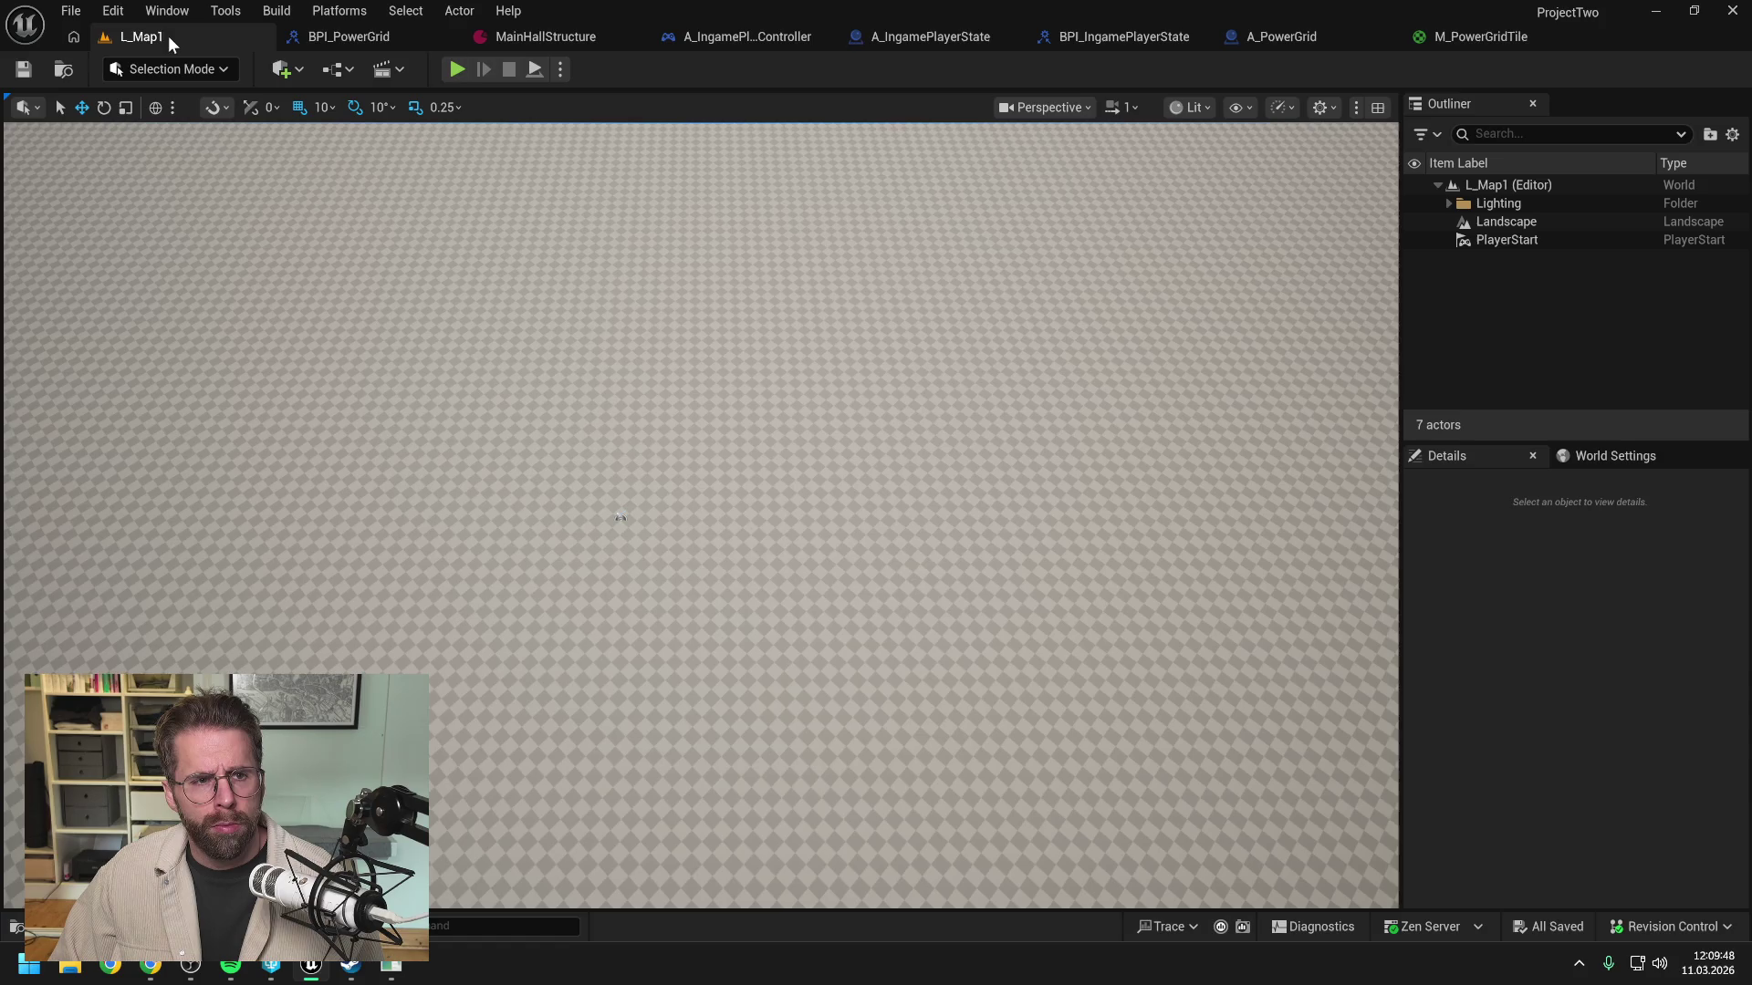
{"action": "key", "text": "alt+p"}
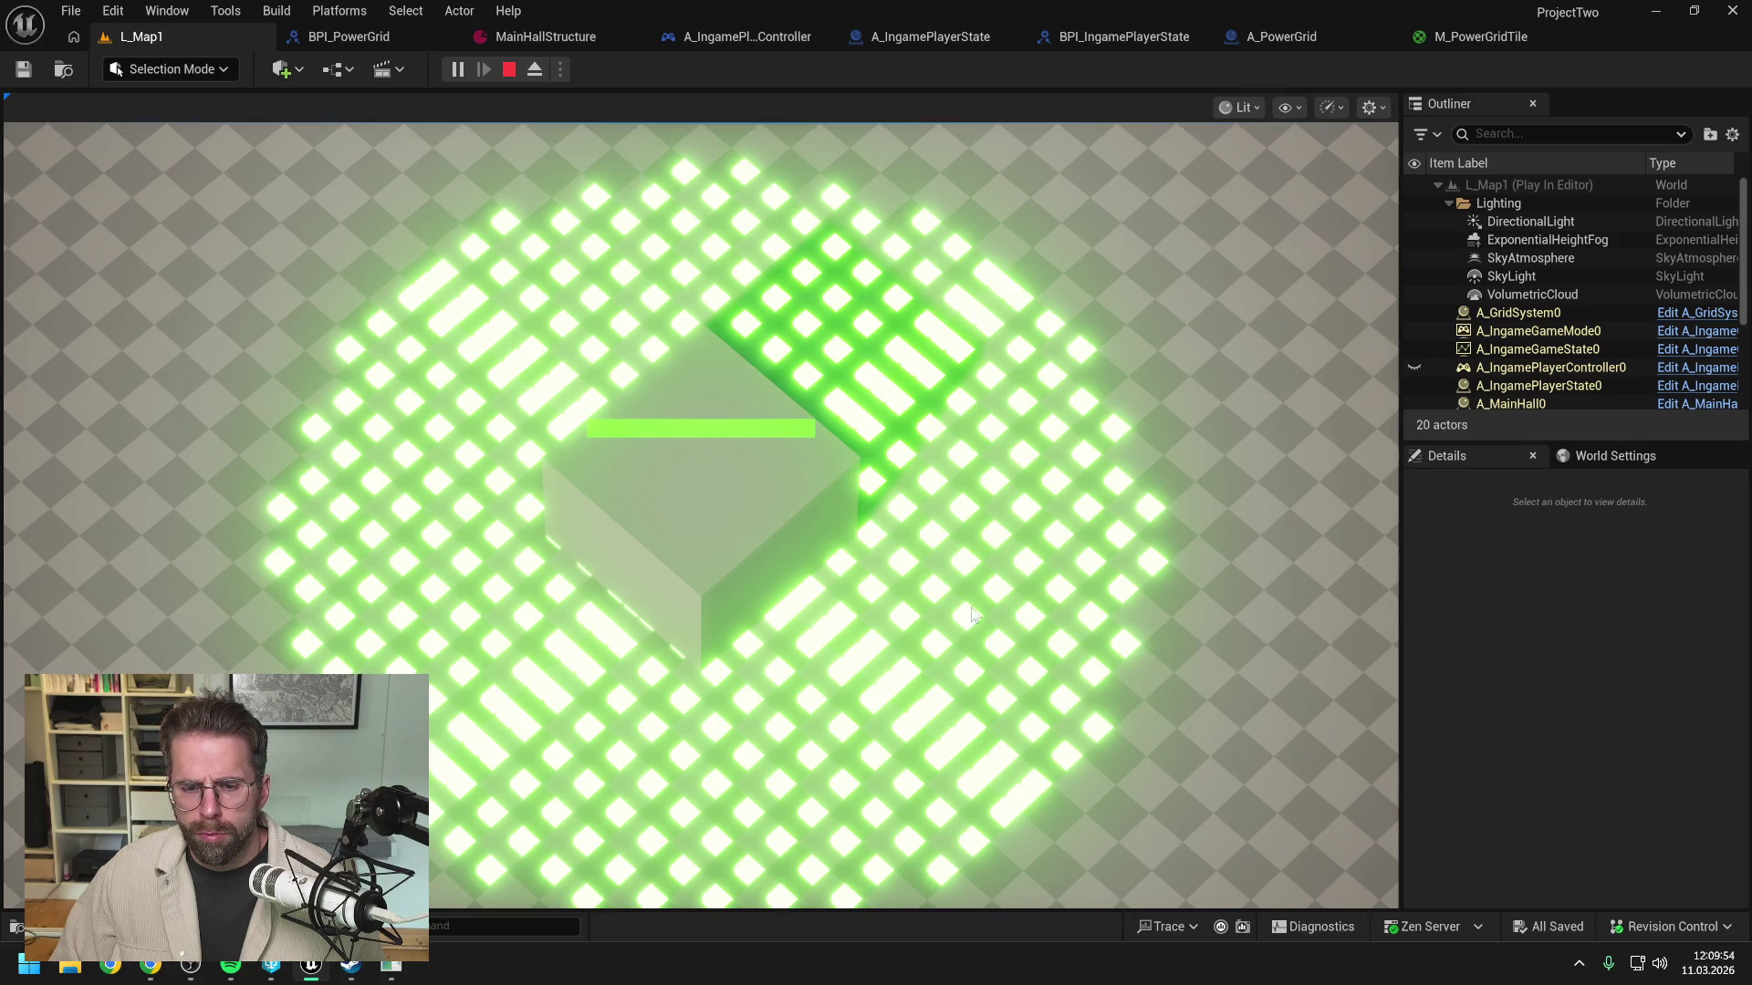
{"action": "mouse_move", "coordinate": [874, 906]}
{"action": "scroll", "coordinate": [774, 570], "scroll_direction": "up", "scroll_amount": 3}
{"action": "scroll", "coordinate": [774, 575], "scroll_direction": "up", "scroll_amount": 2}
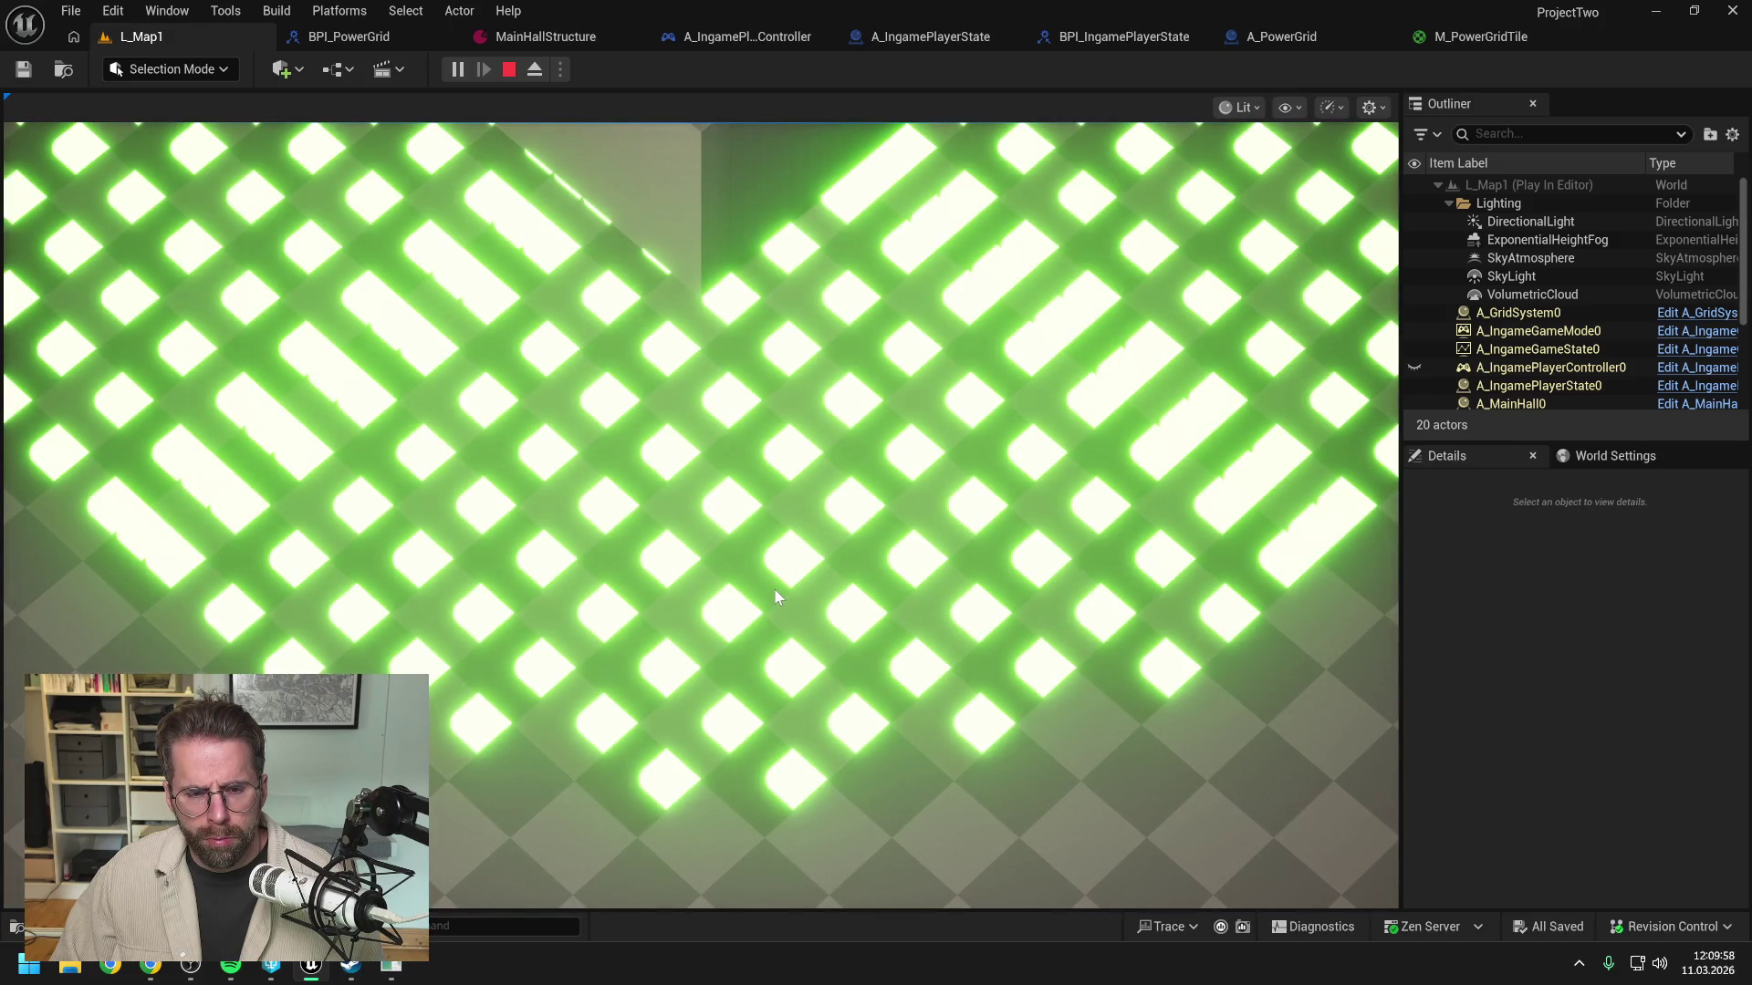
{"action": "scroll", "coordinate": [774, 589], "scroll_direction": "down", "scroll_amount": 3}
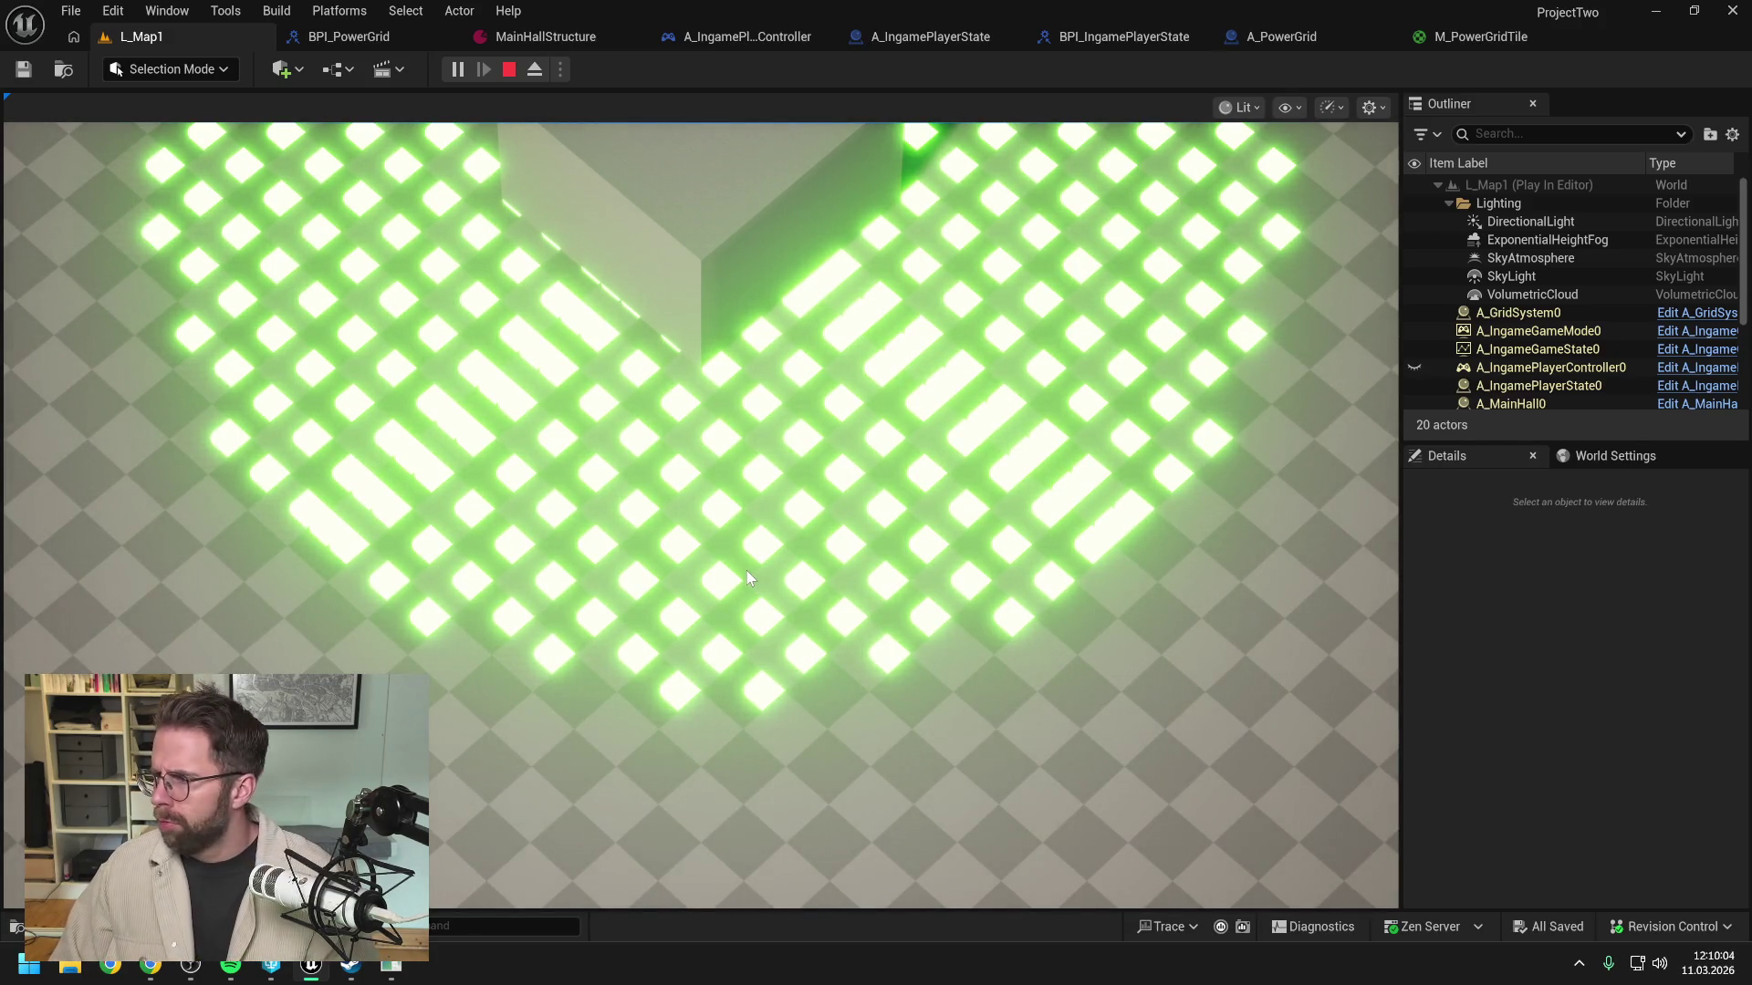
{"action": "key", "text": "Escape"}
{"action": "key", "text": "alt+Tab"}
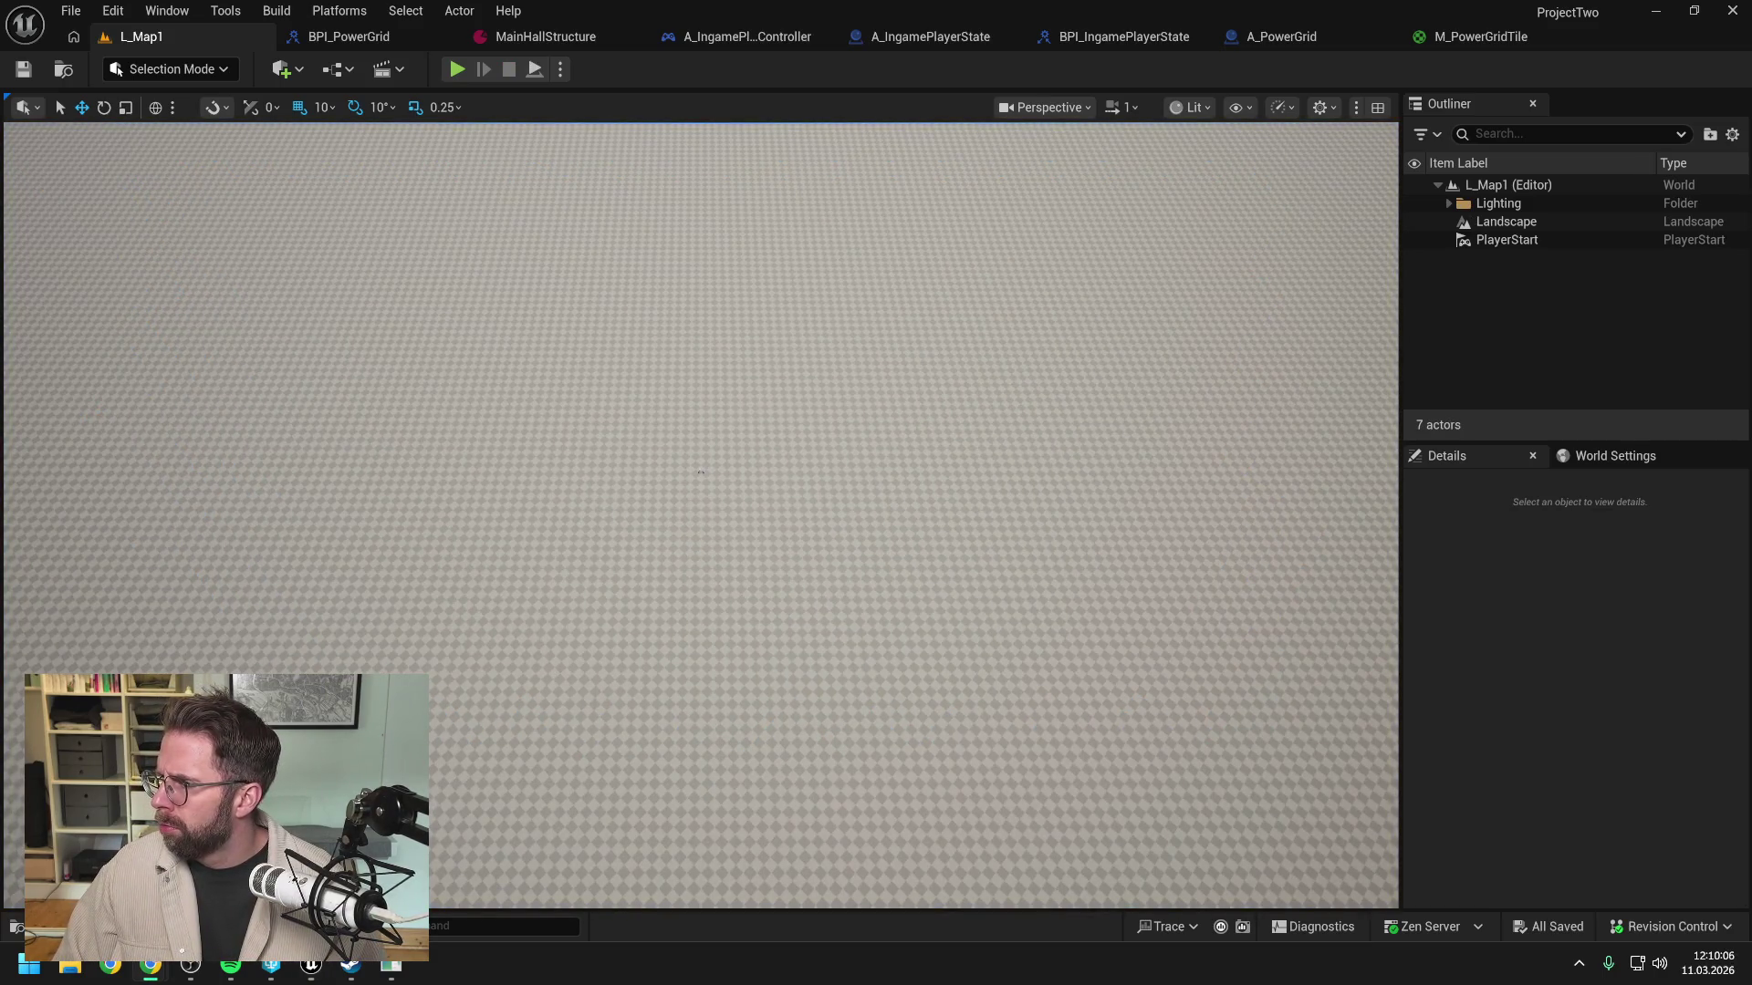
{"action": "left_click", "coordinate": [1465, 37]}
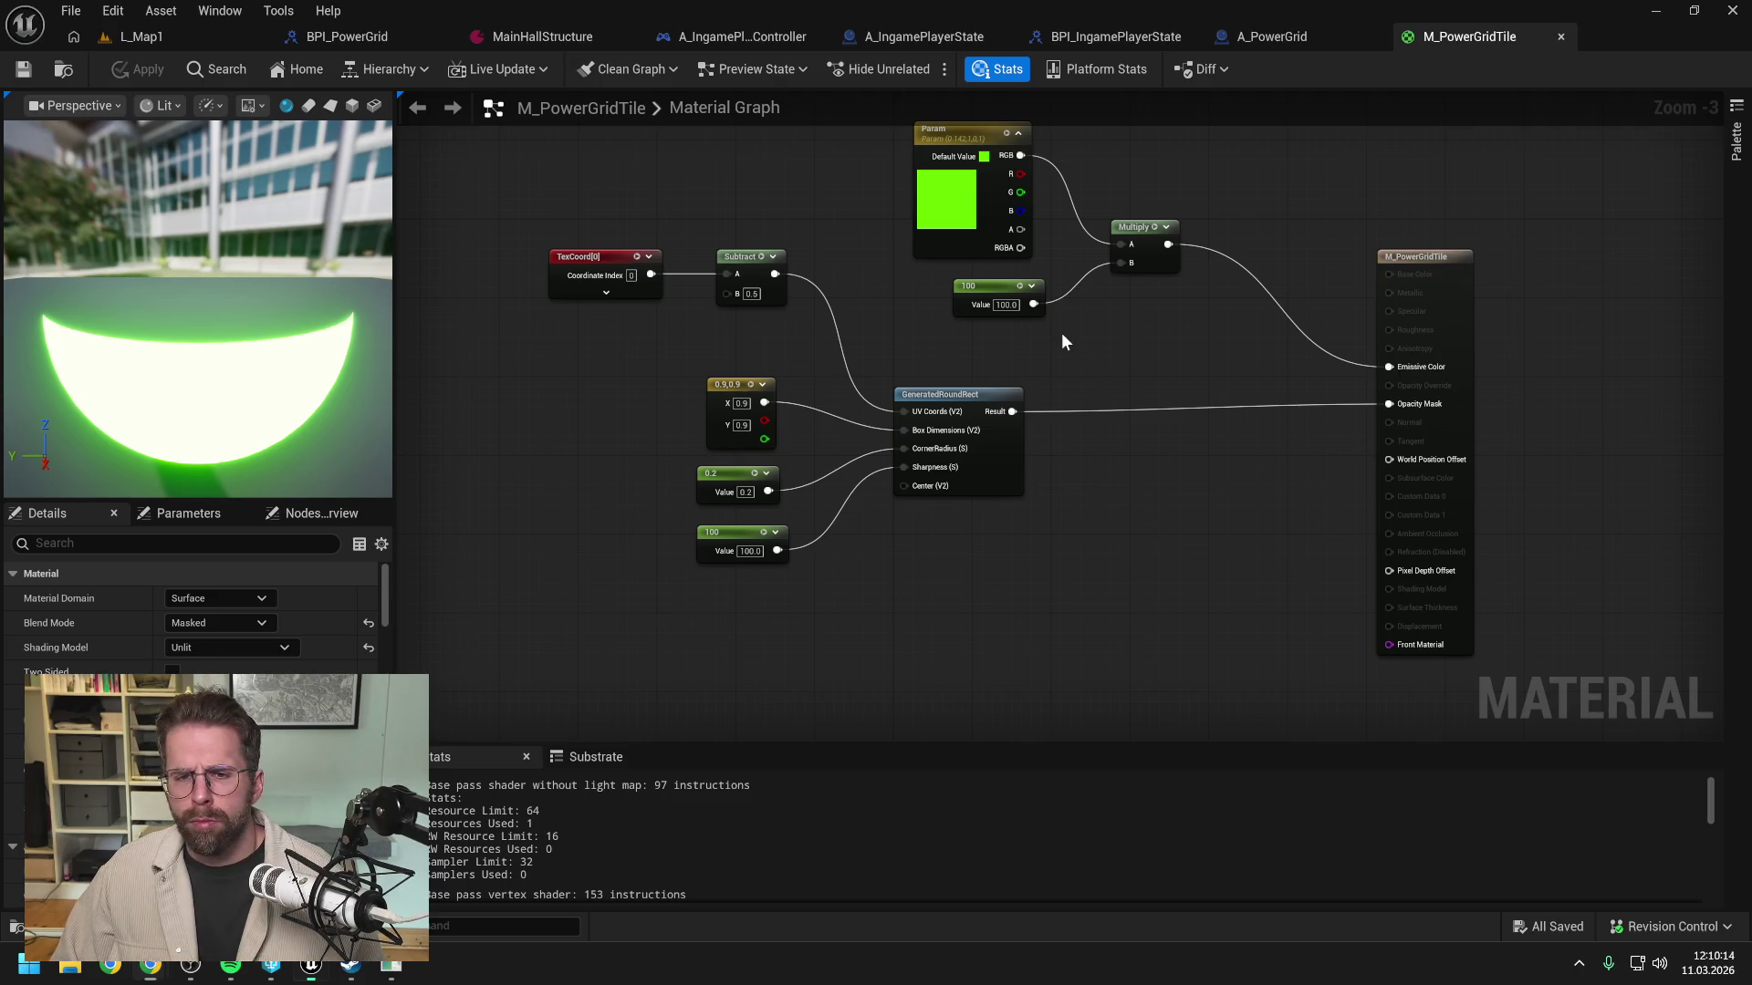
{"action": "left_click", "coordinate": [209, 36]}
{"action": "left_click", "coordinate": [457, 69]}
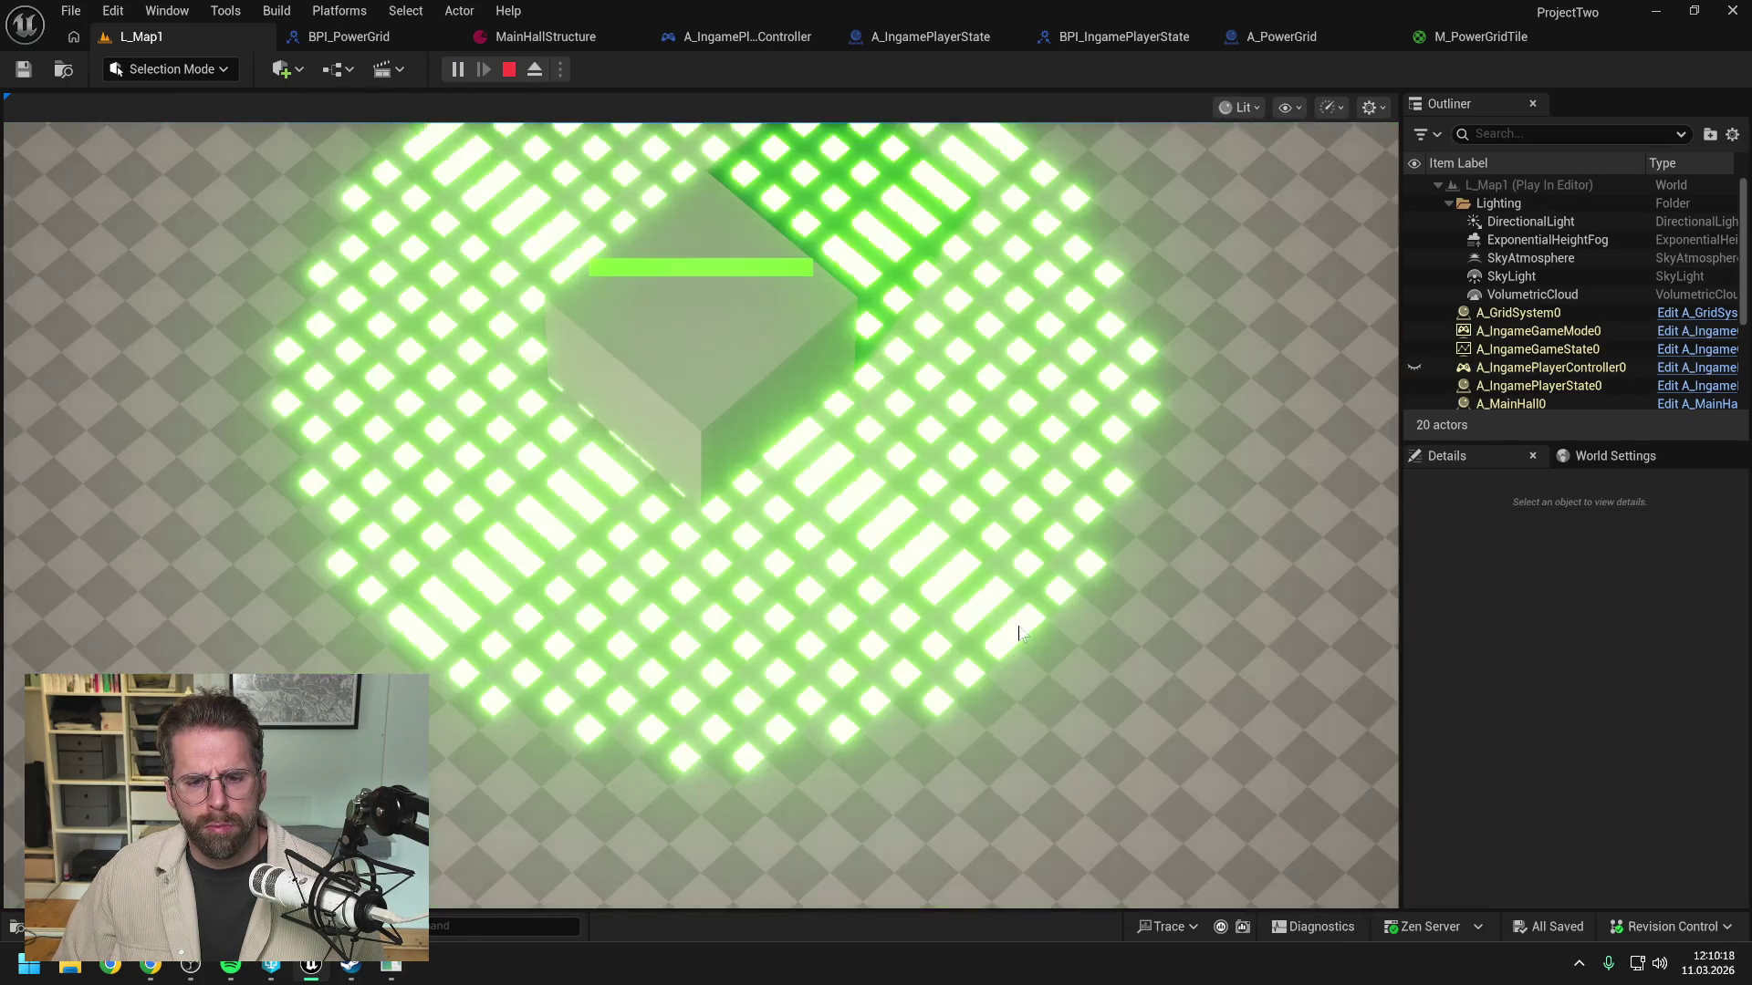
{"action": "key", "text": "Escape"}
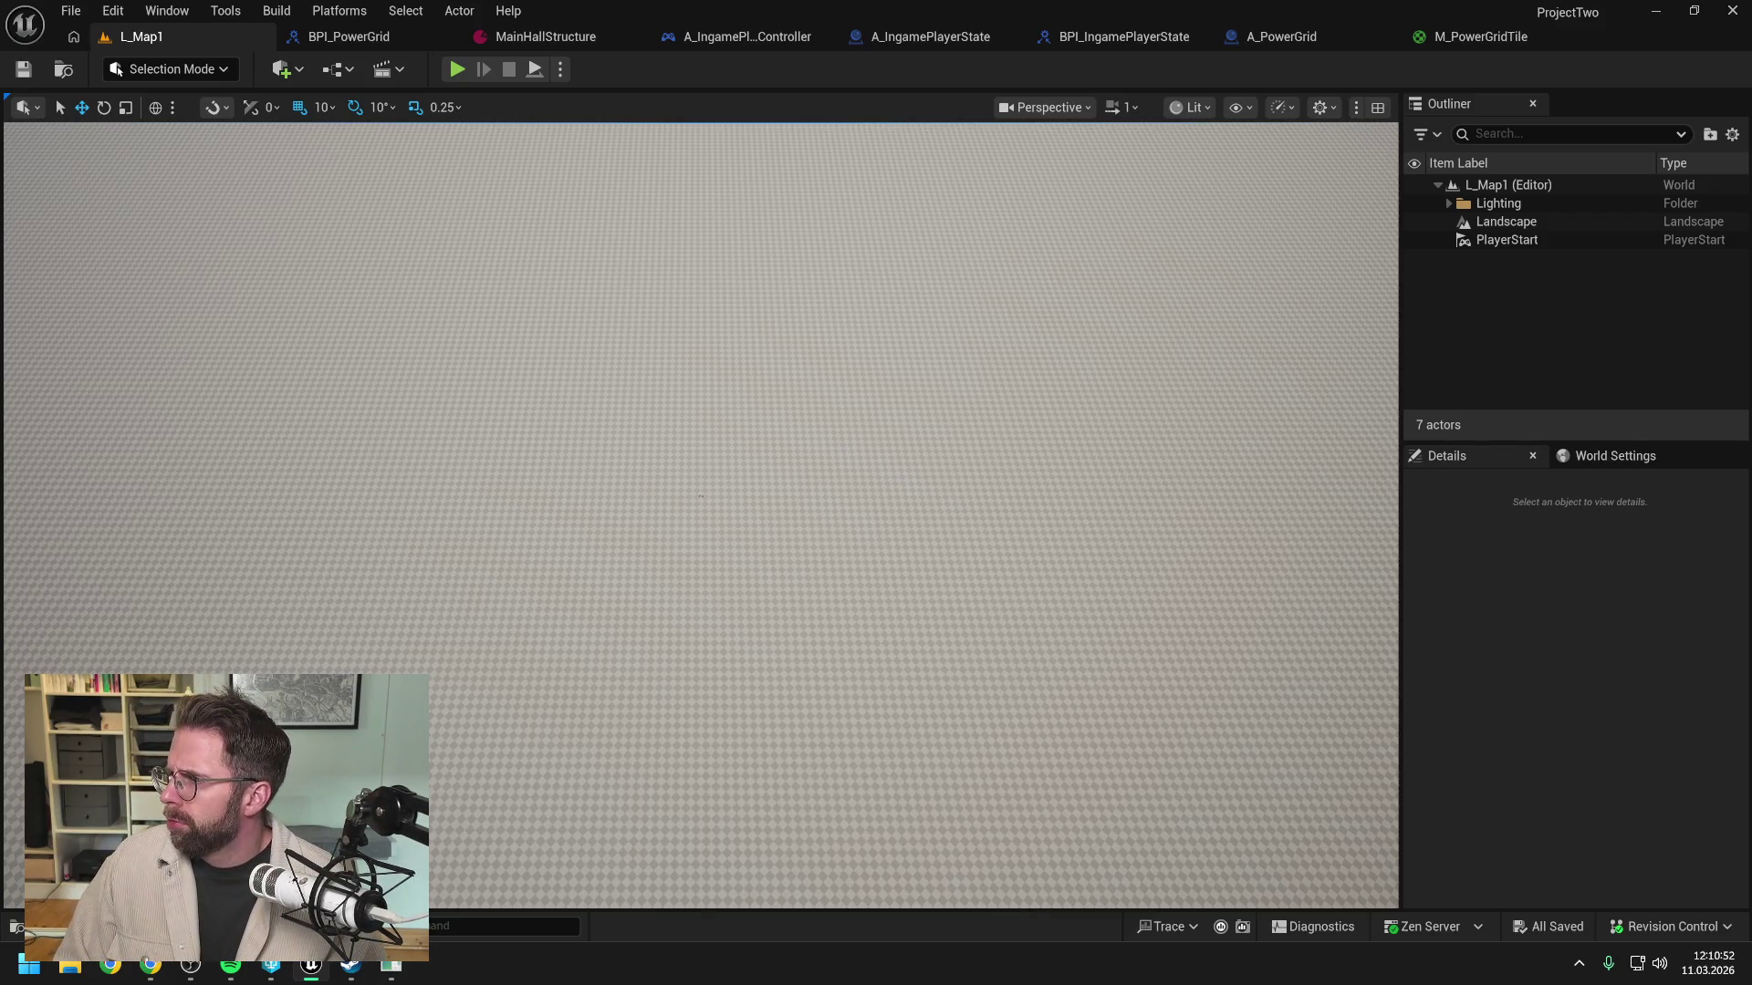
Step: Change the 100 glow multiplier constant in M_PowerGridTile to 5
{"action": "left_click", "coordinate": [1454, 36]}
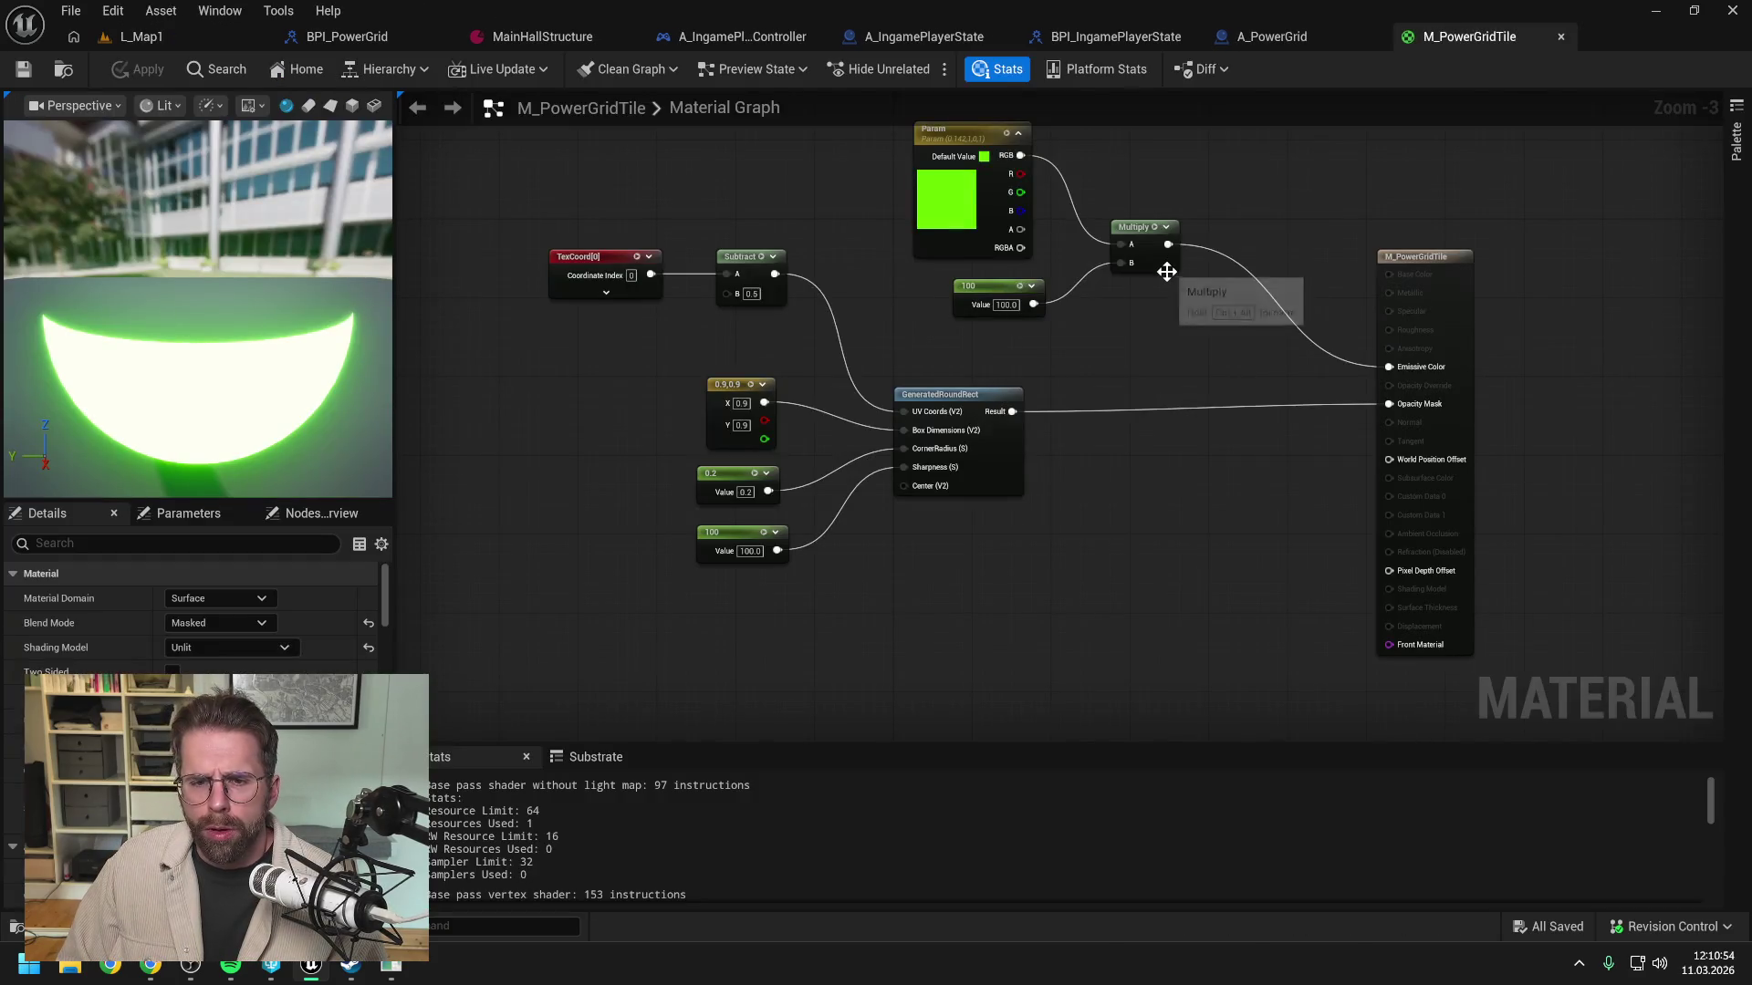
{"action": "key", "text": "Home"}
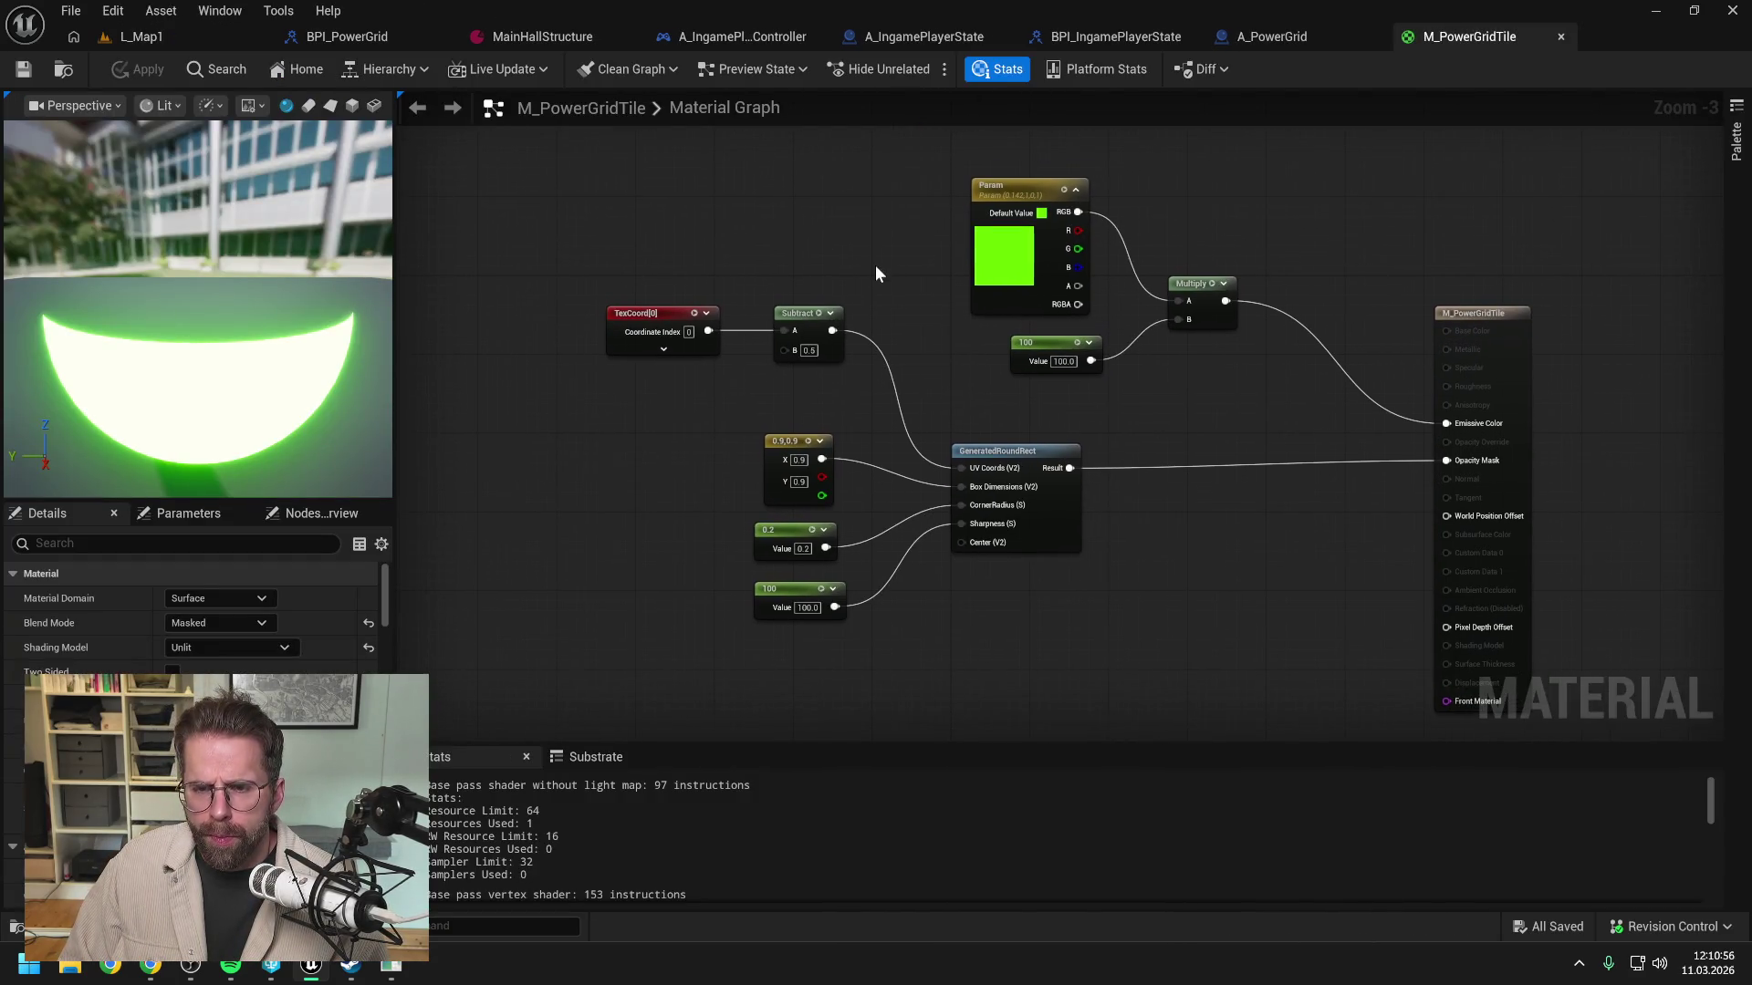
{"action": "left_click", "coordinate": [1053, 362]}
{"action": "type", "text": "5"}
{"action": "key", "text": "Return"}
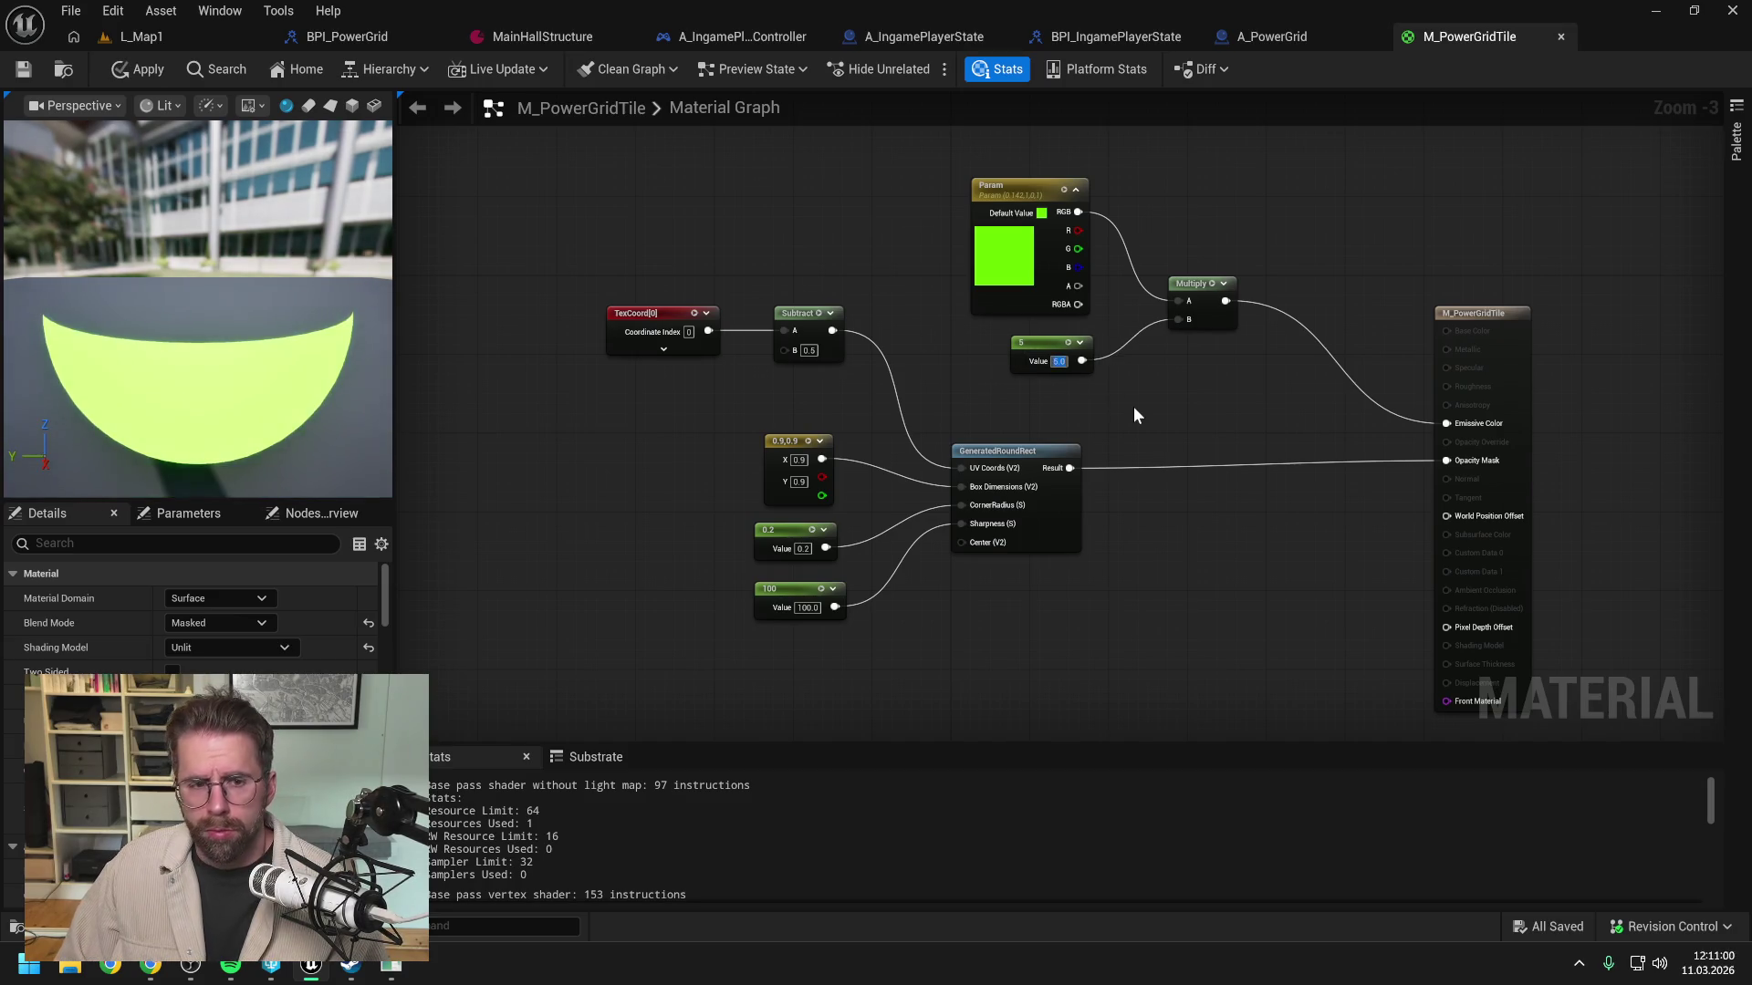
Step: Apply and save M_PowerGridTile, then return to the L_Map1 level
{"action": "left_click", "coordinate": [139, 70]}
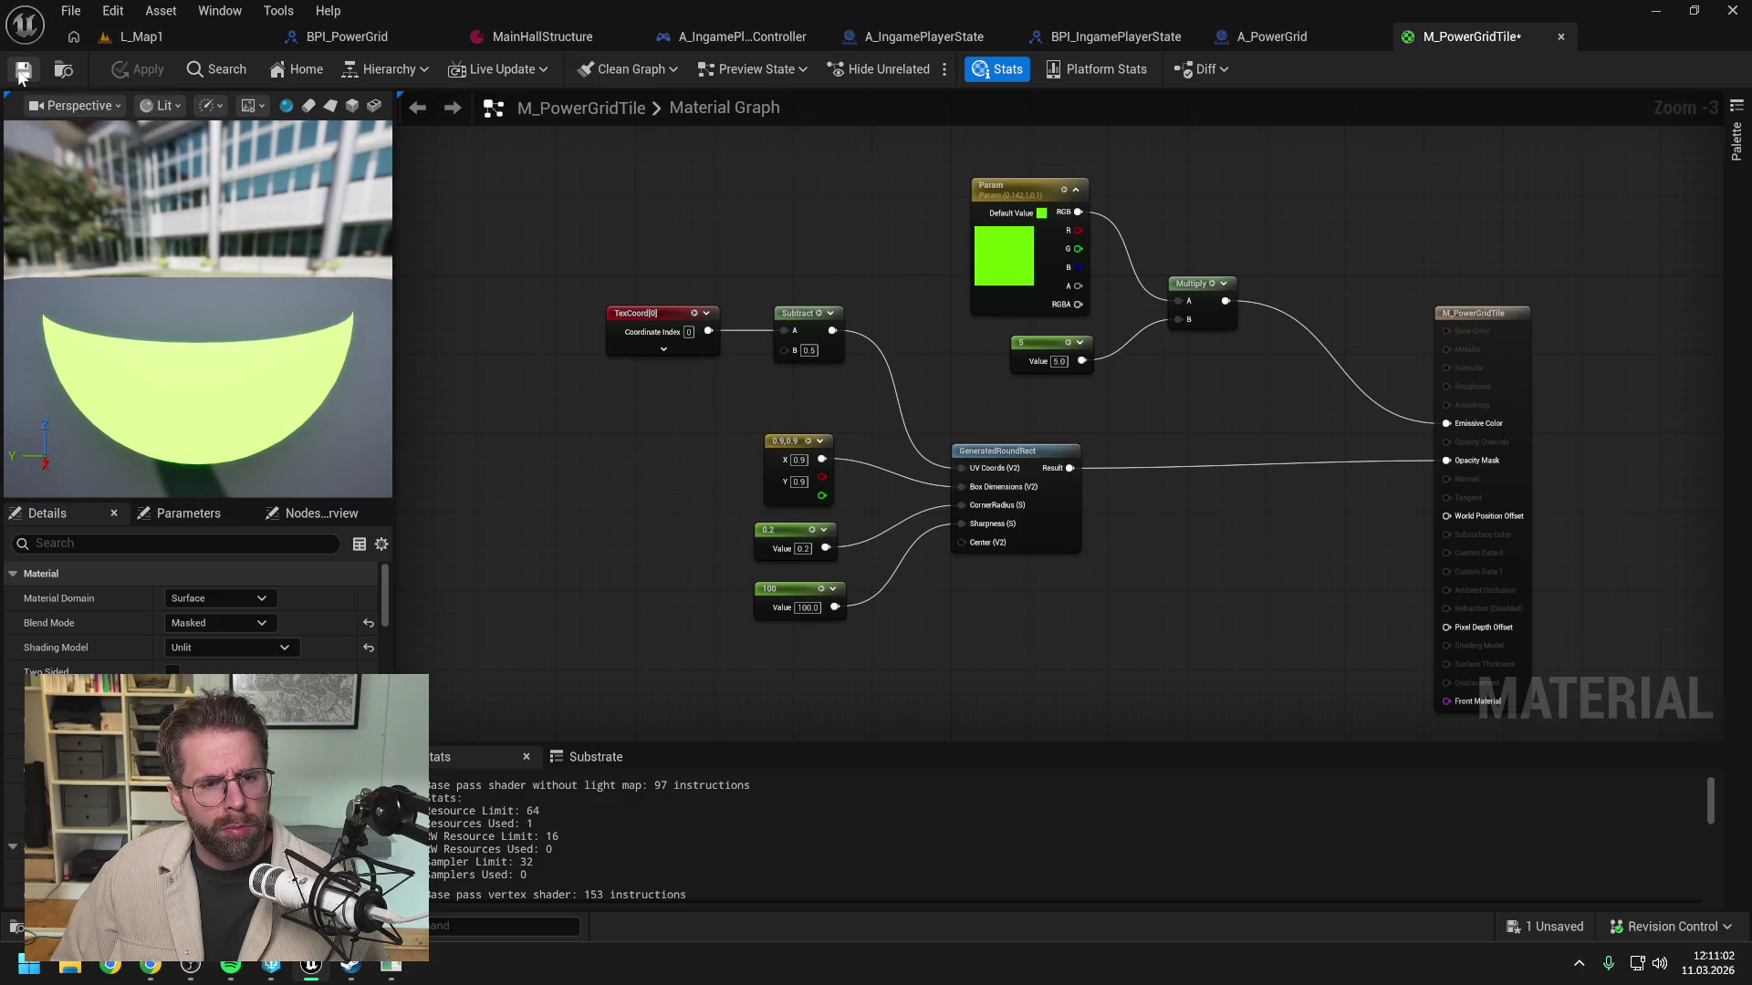
{"action": "left_click", "coordinate": [22, 73]}
{"action": "left_click", "coordinate": [127, 39]}
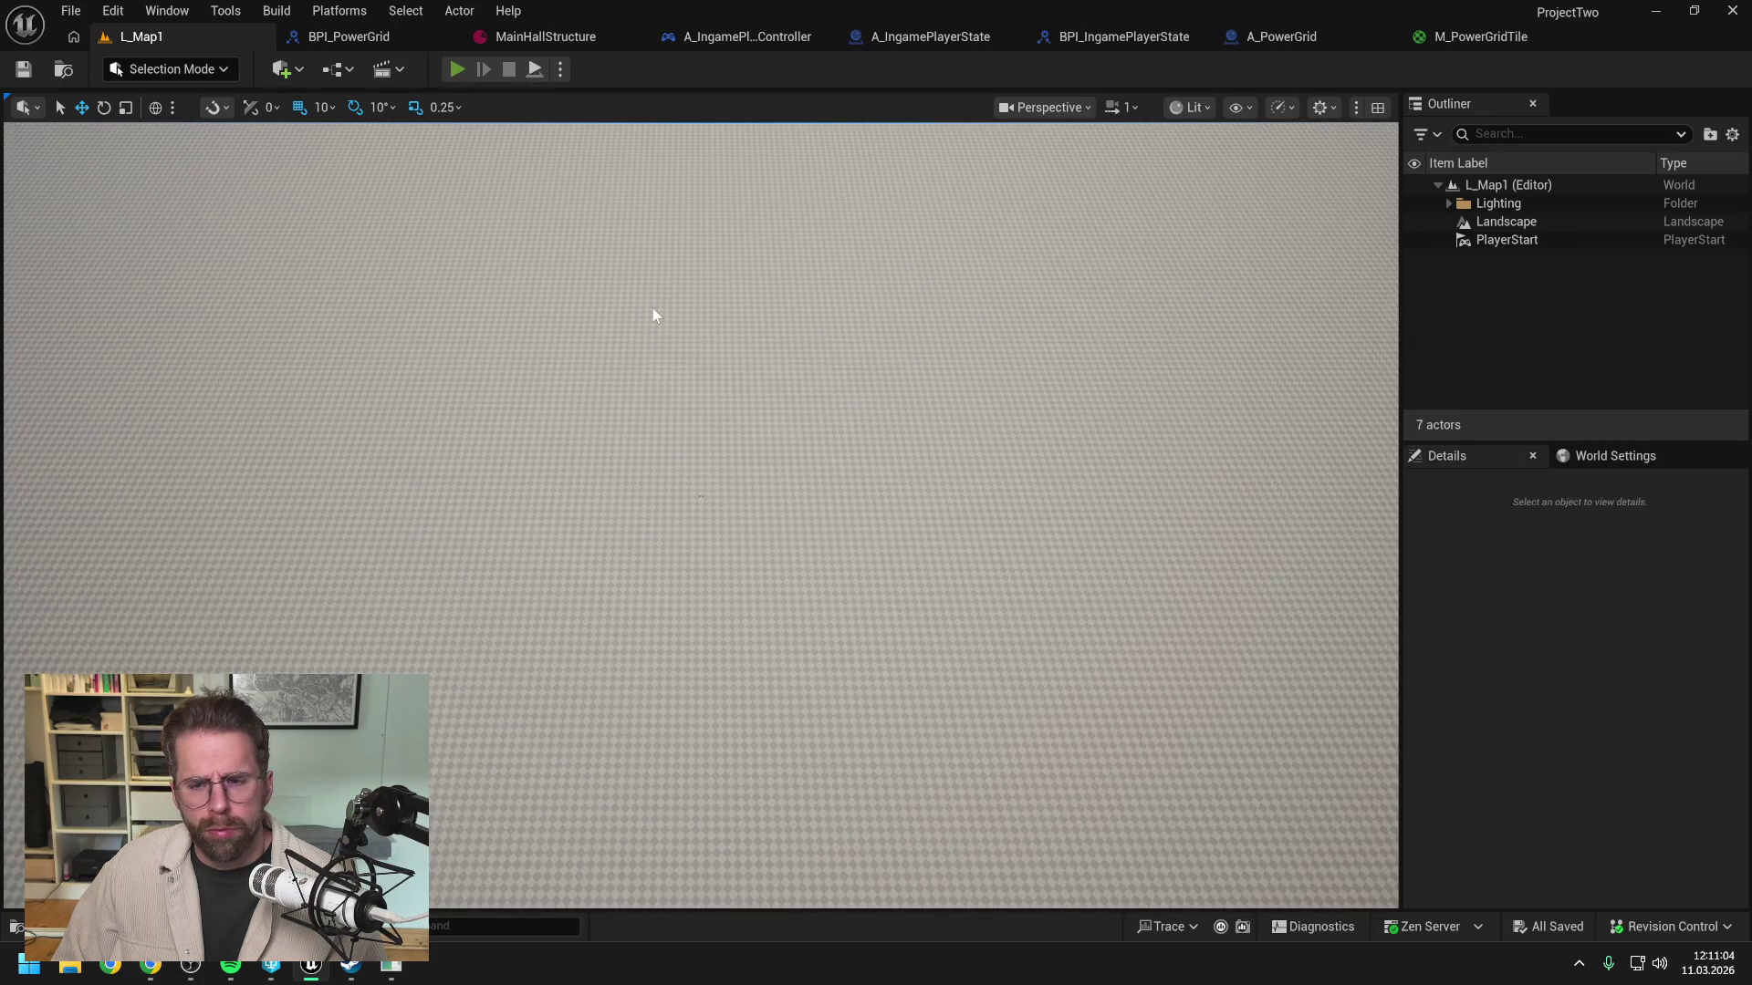
{"action": "key", "text": "alt+p"}
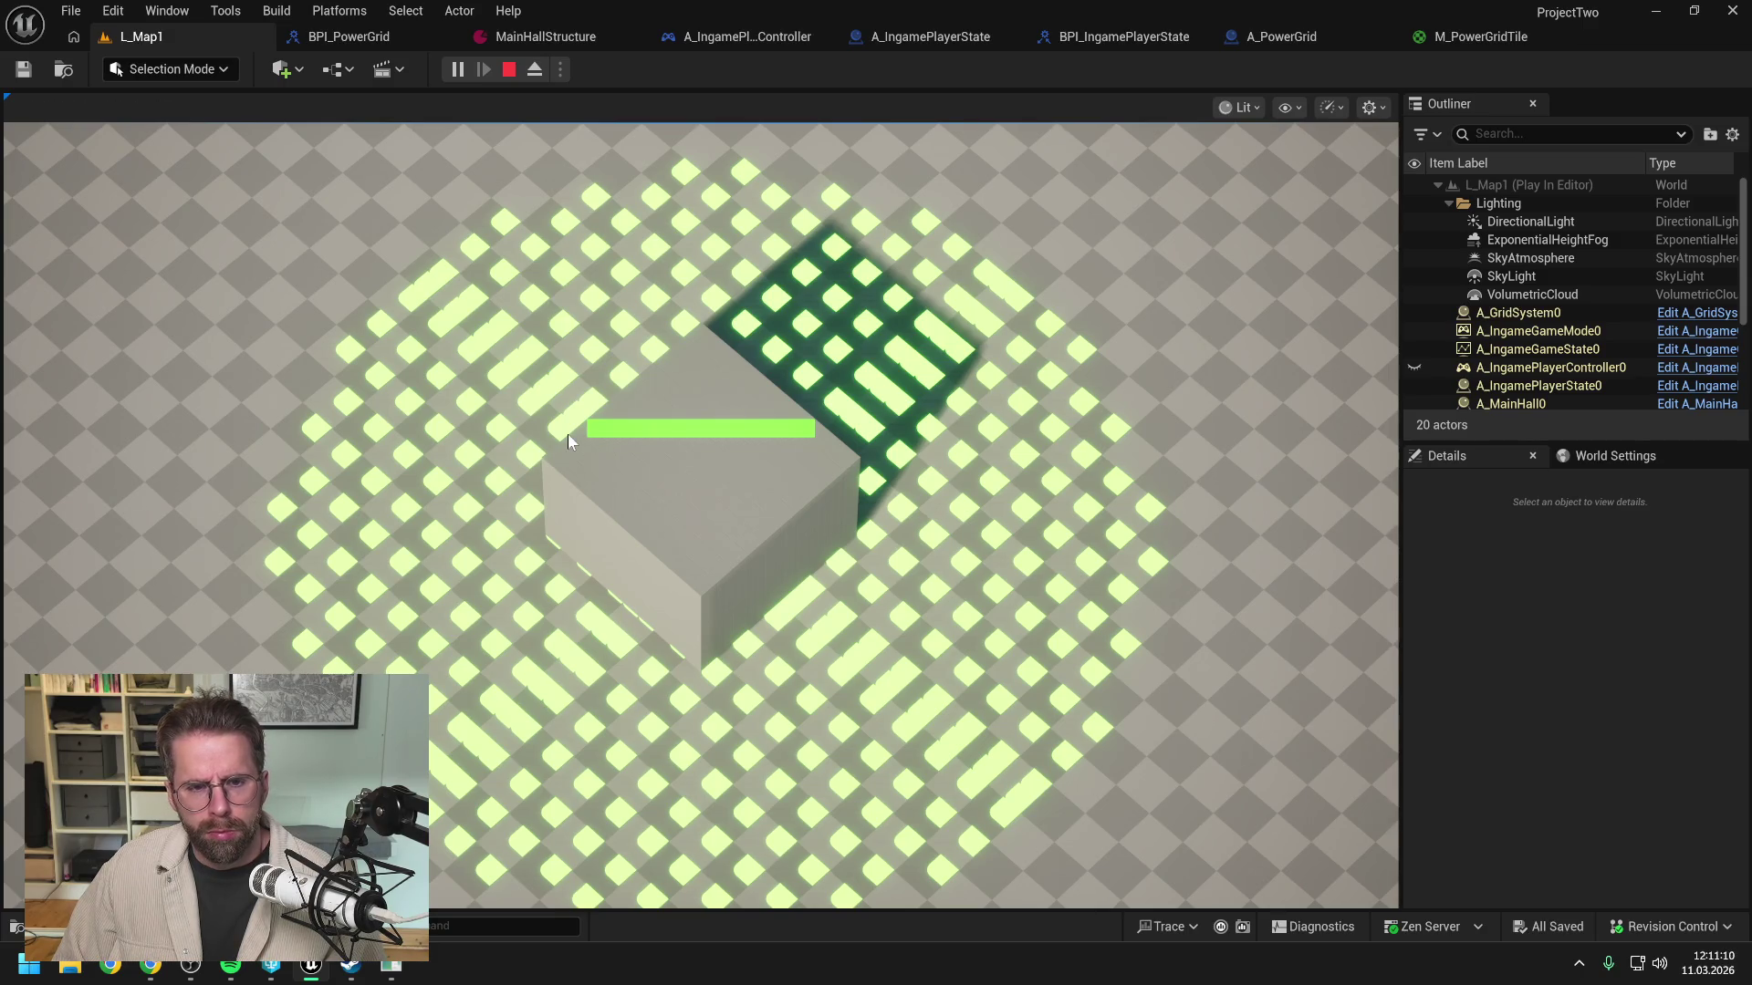
{"action": "key", "text": "Escape"}
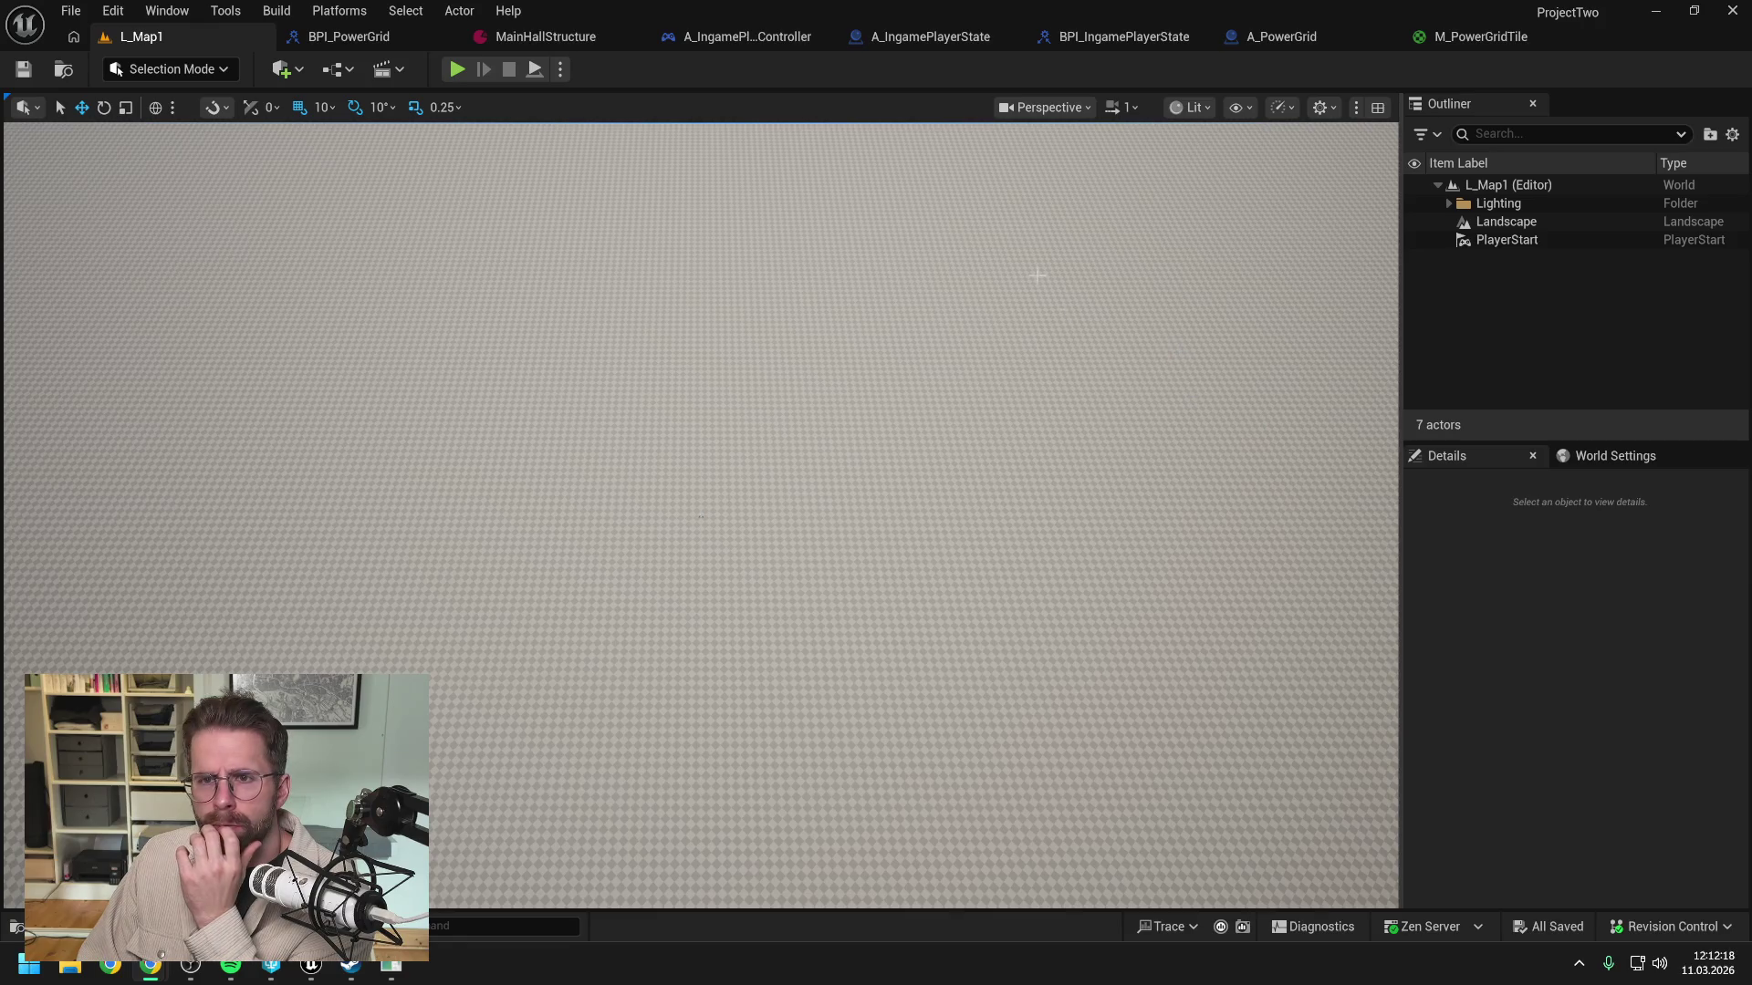
Step: In M_PowerGridTile's graph, search the add-node list for 'round'
{"action": "left_click", "coordinate": [1487, 35]}
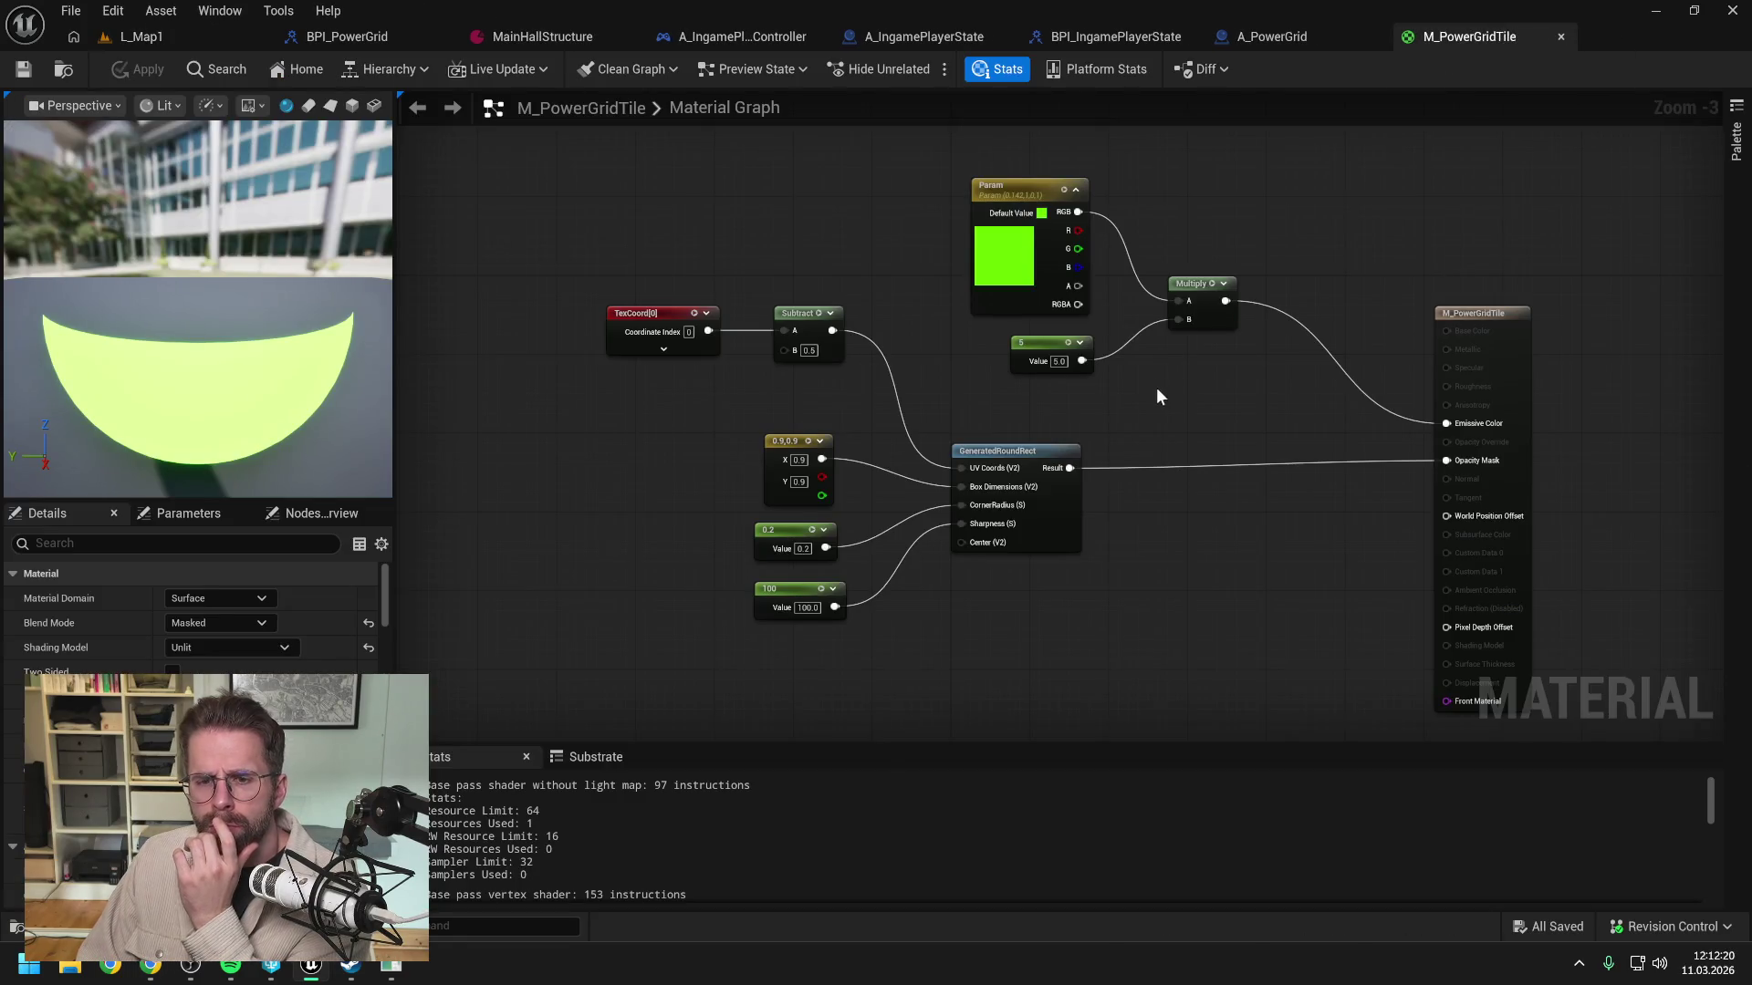
{"action": "left_click_drag", "start_coordinate": [1157, 387], "coordinate": [1122, 305]}
{"action": "right_click", "coordinate": [1002, 562]}
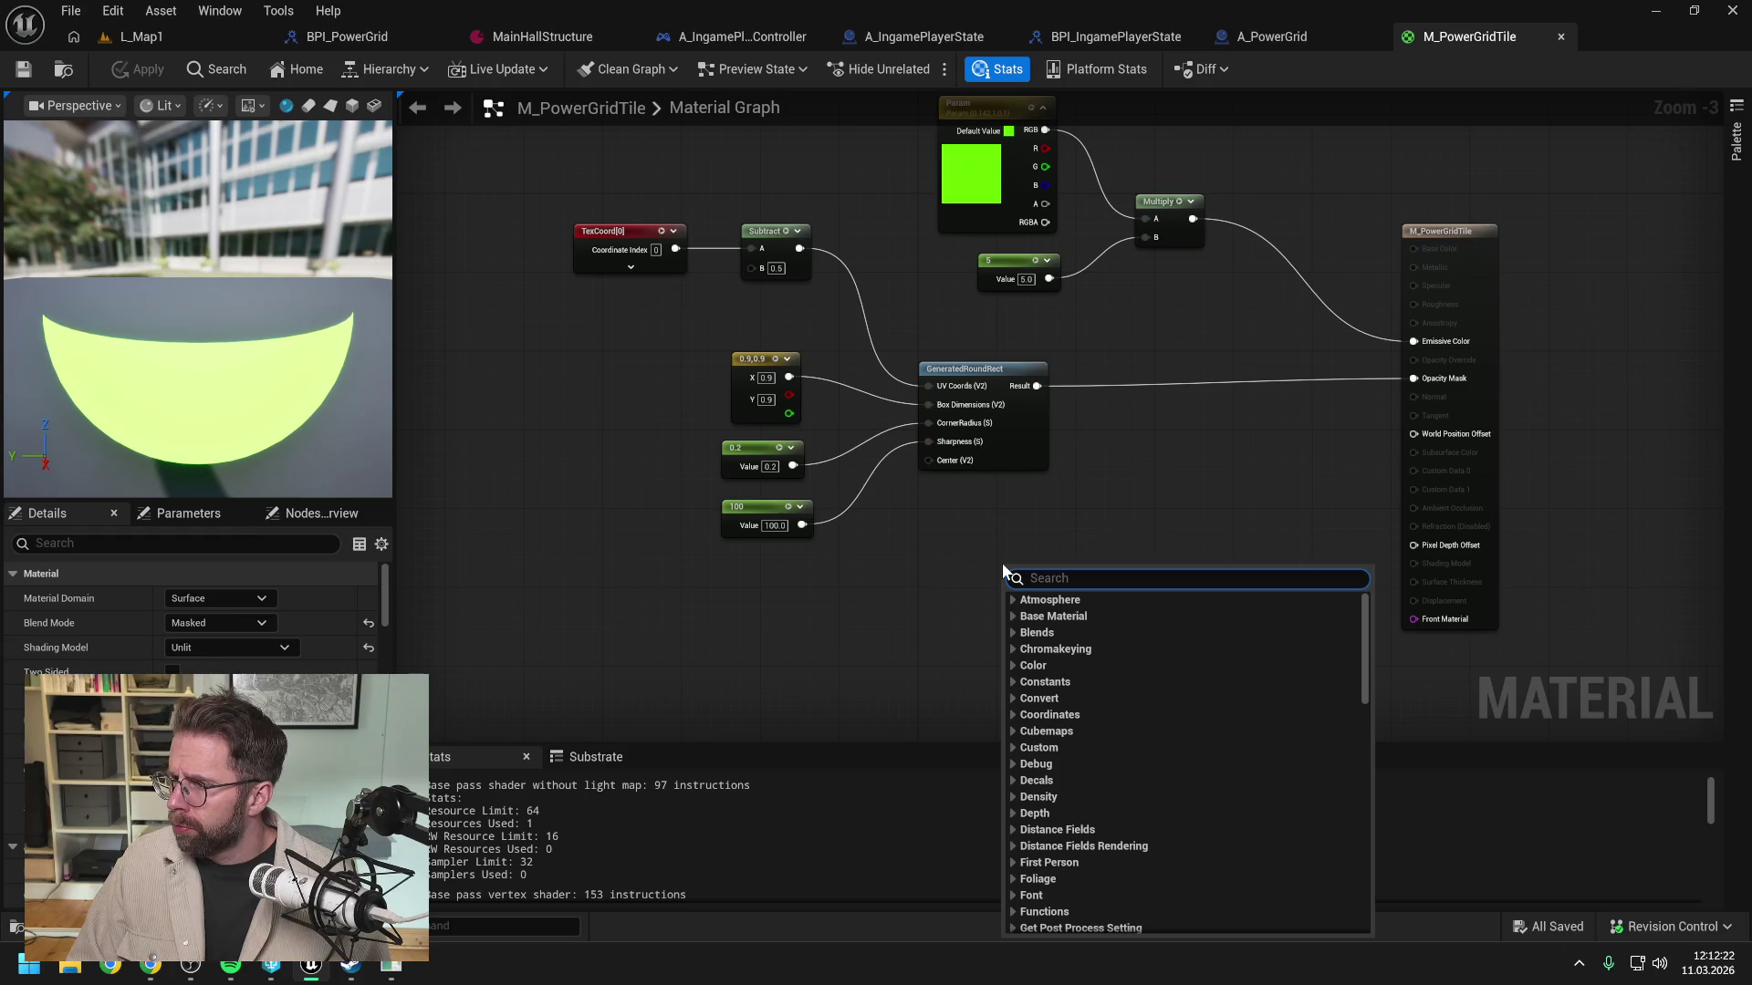
{"action": "type", "text": "MF_"}
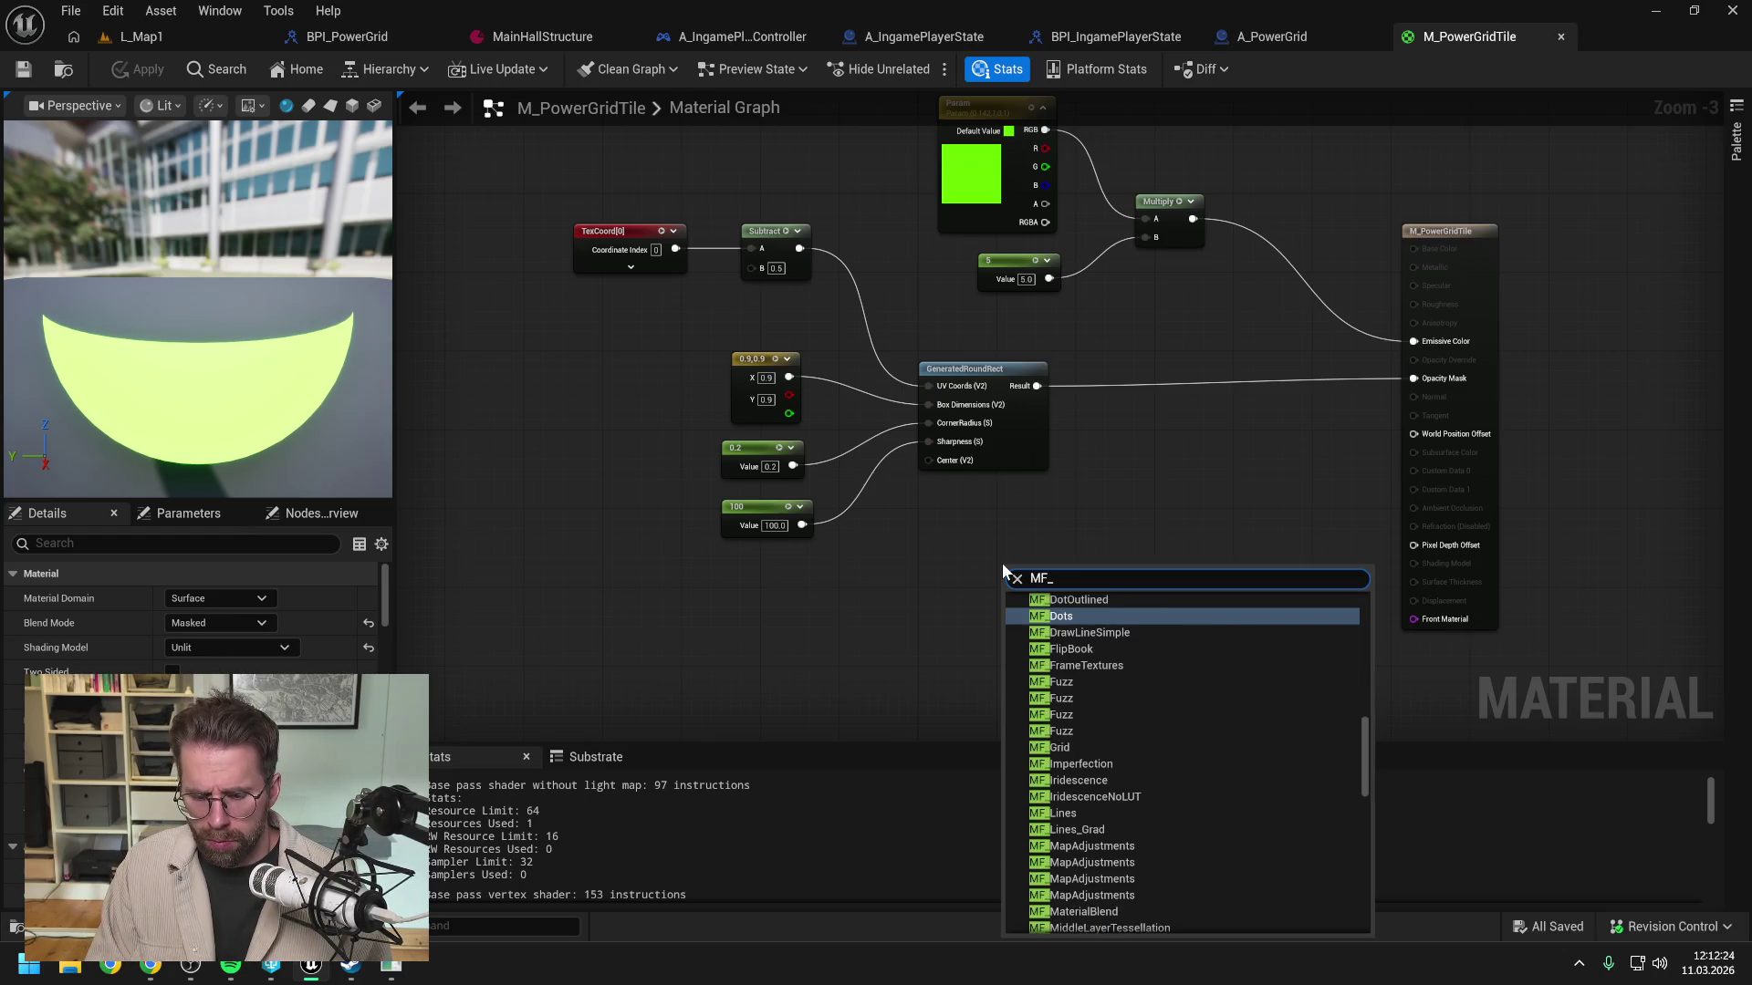
{"action": "type", "text": "roun"}
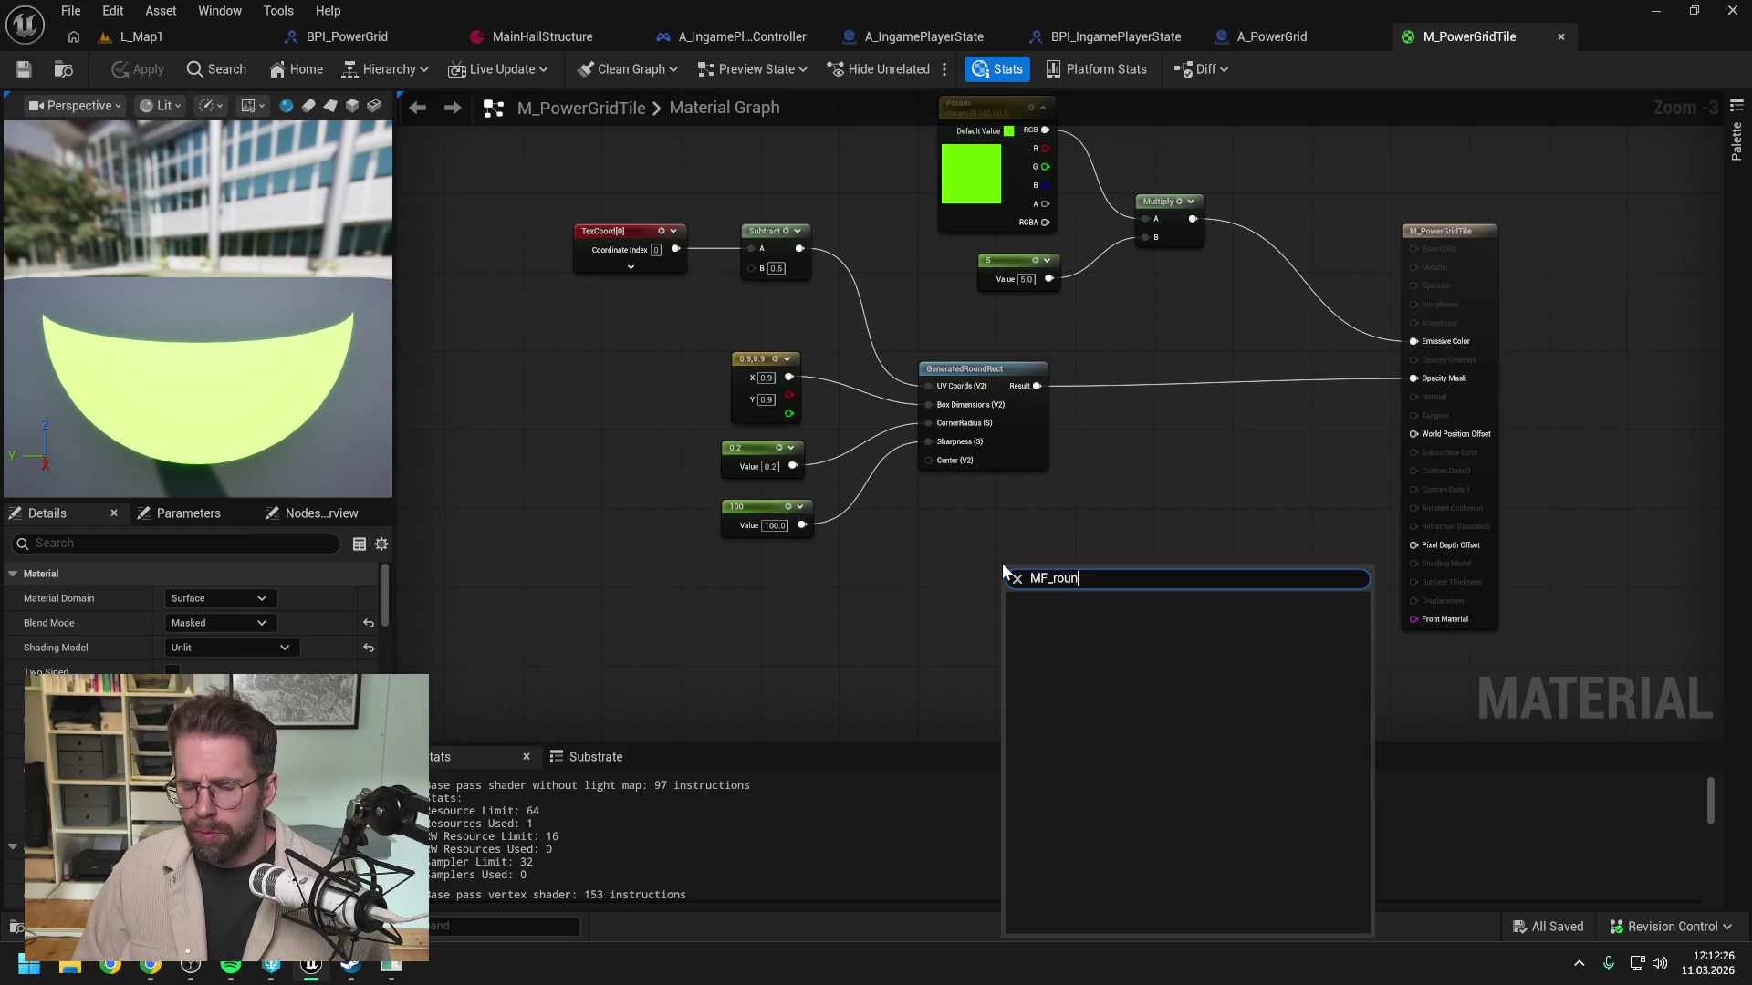
{"action": "key", "text": "BackSpace"}
{"action": "key", "text": "BackSpace"}
{"action": "key", "text": "BackSpace"}
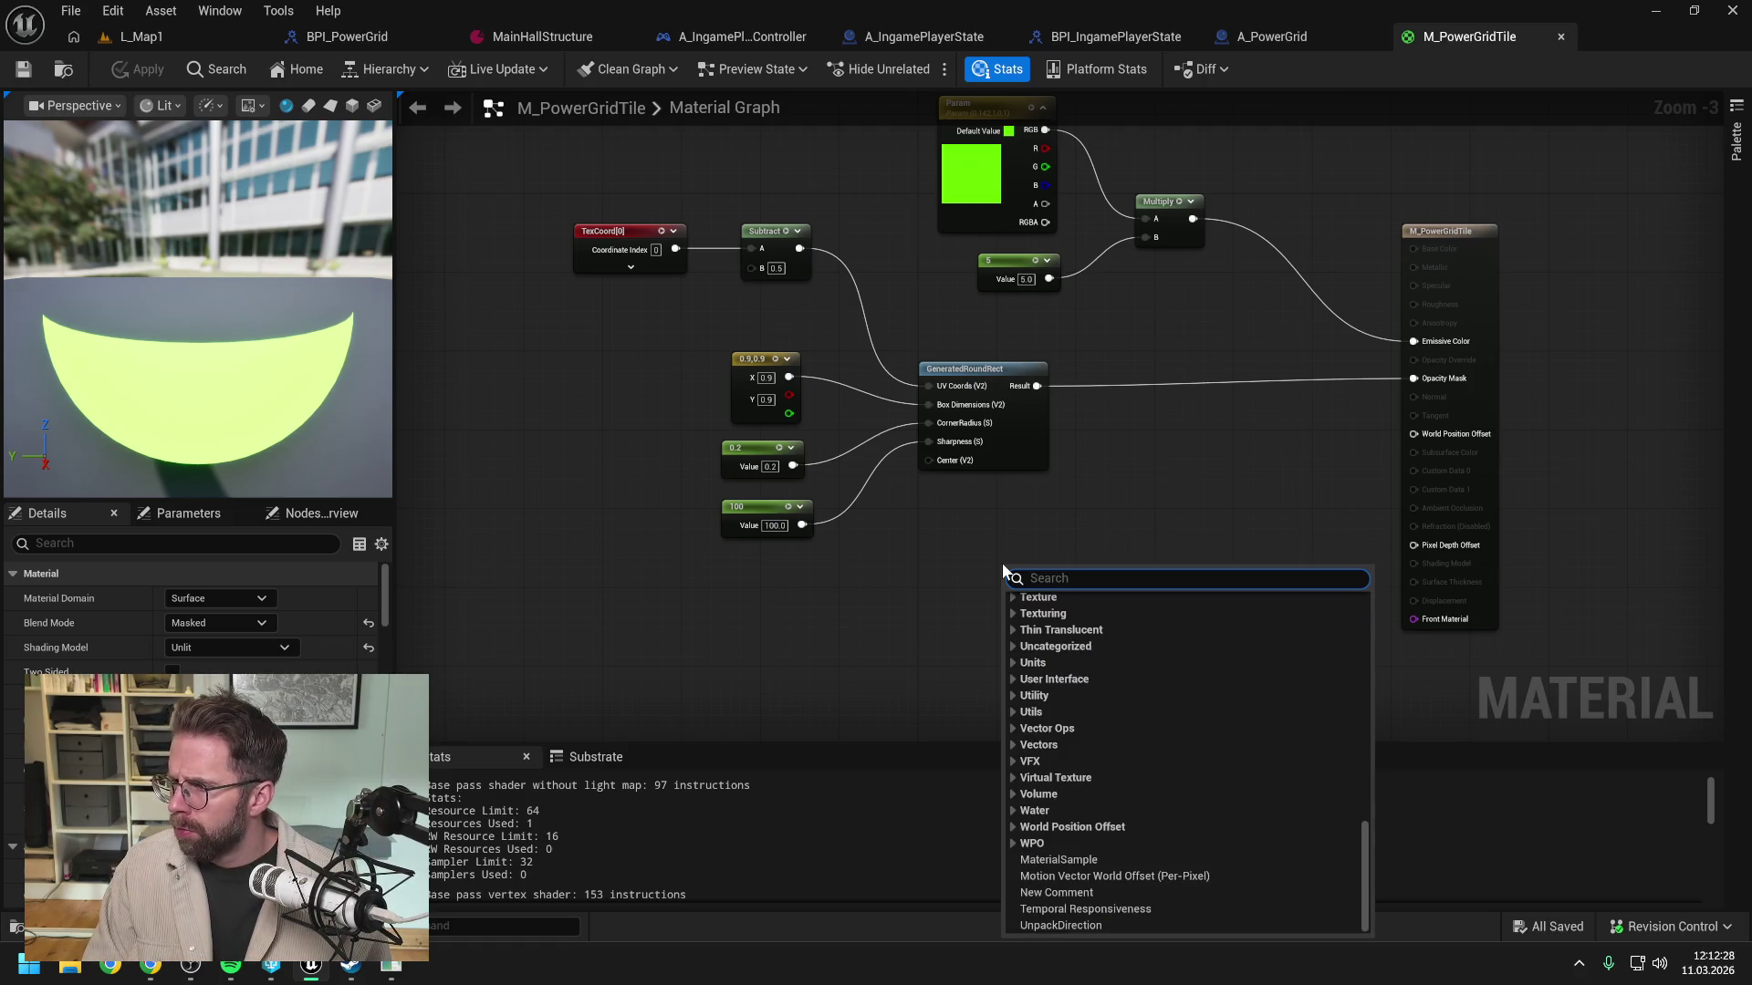
{"action": "type", "text": "round"}
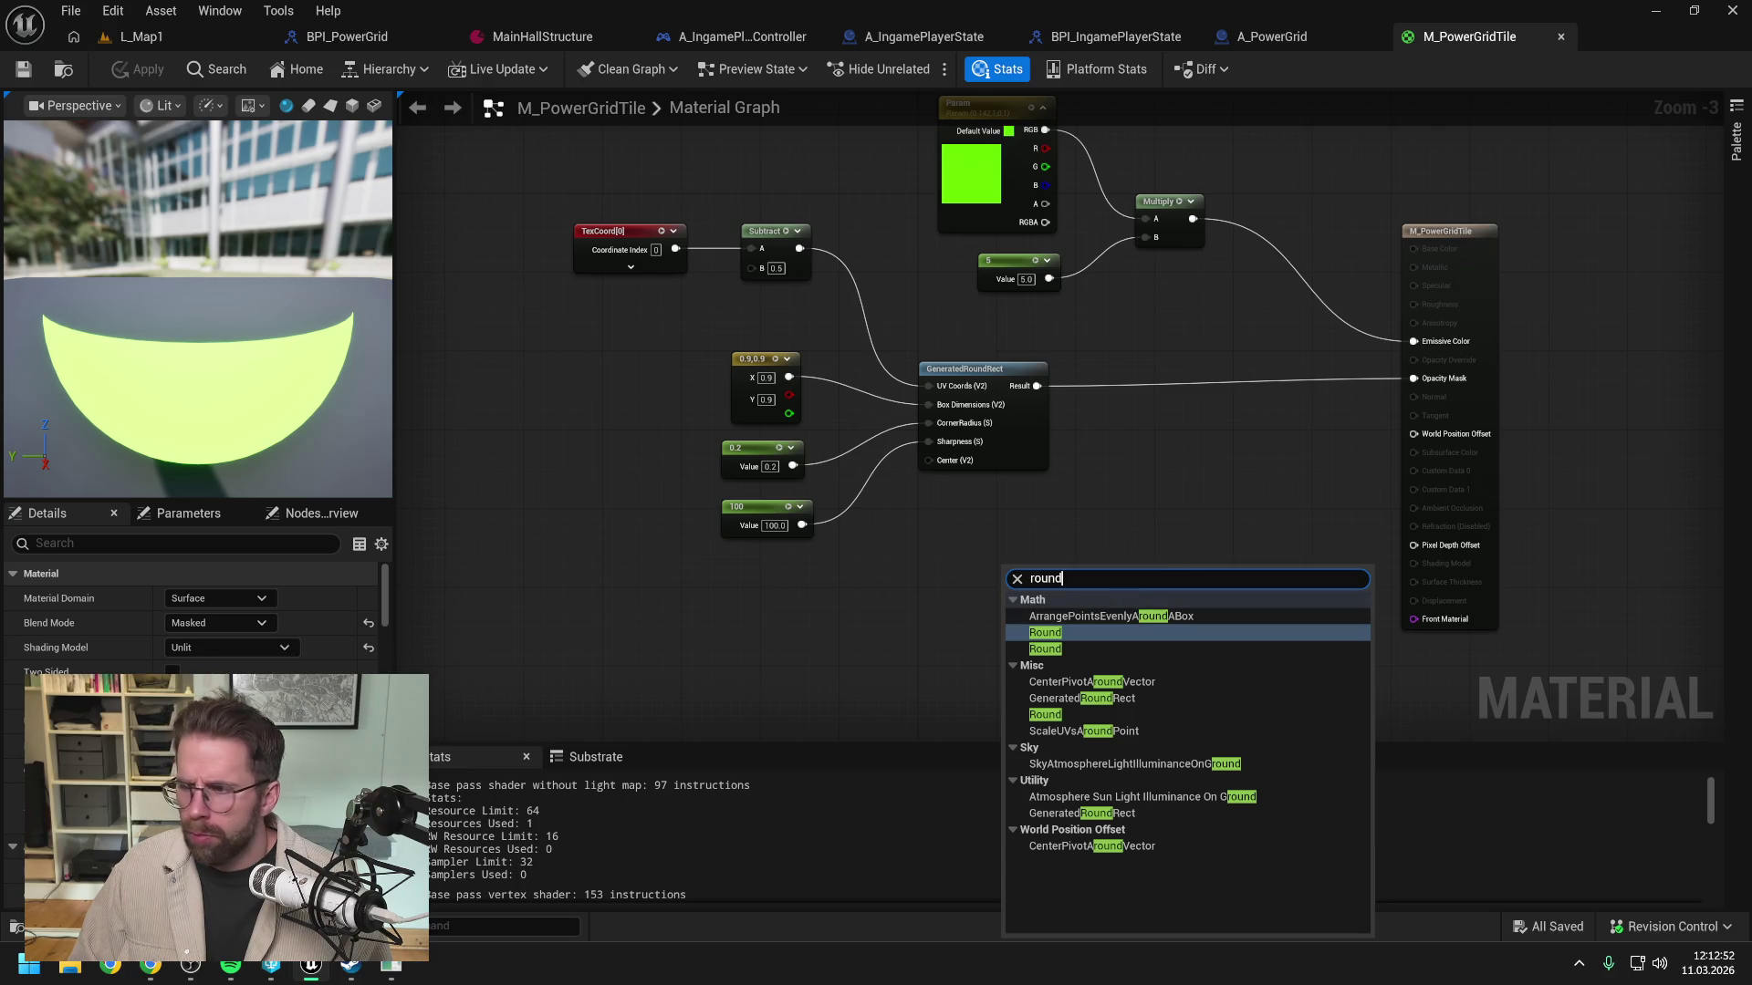
Step: Replace the node search with 'MF_', browse the results, and narrow it to 'MF_r'
{"action": "key", "text": "ctrl+a"}
{"action": "type", "text": "MF_"}
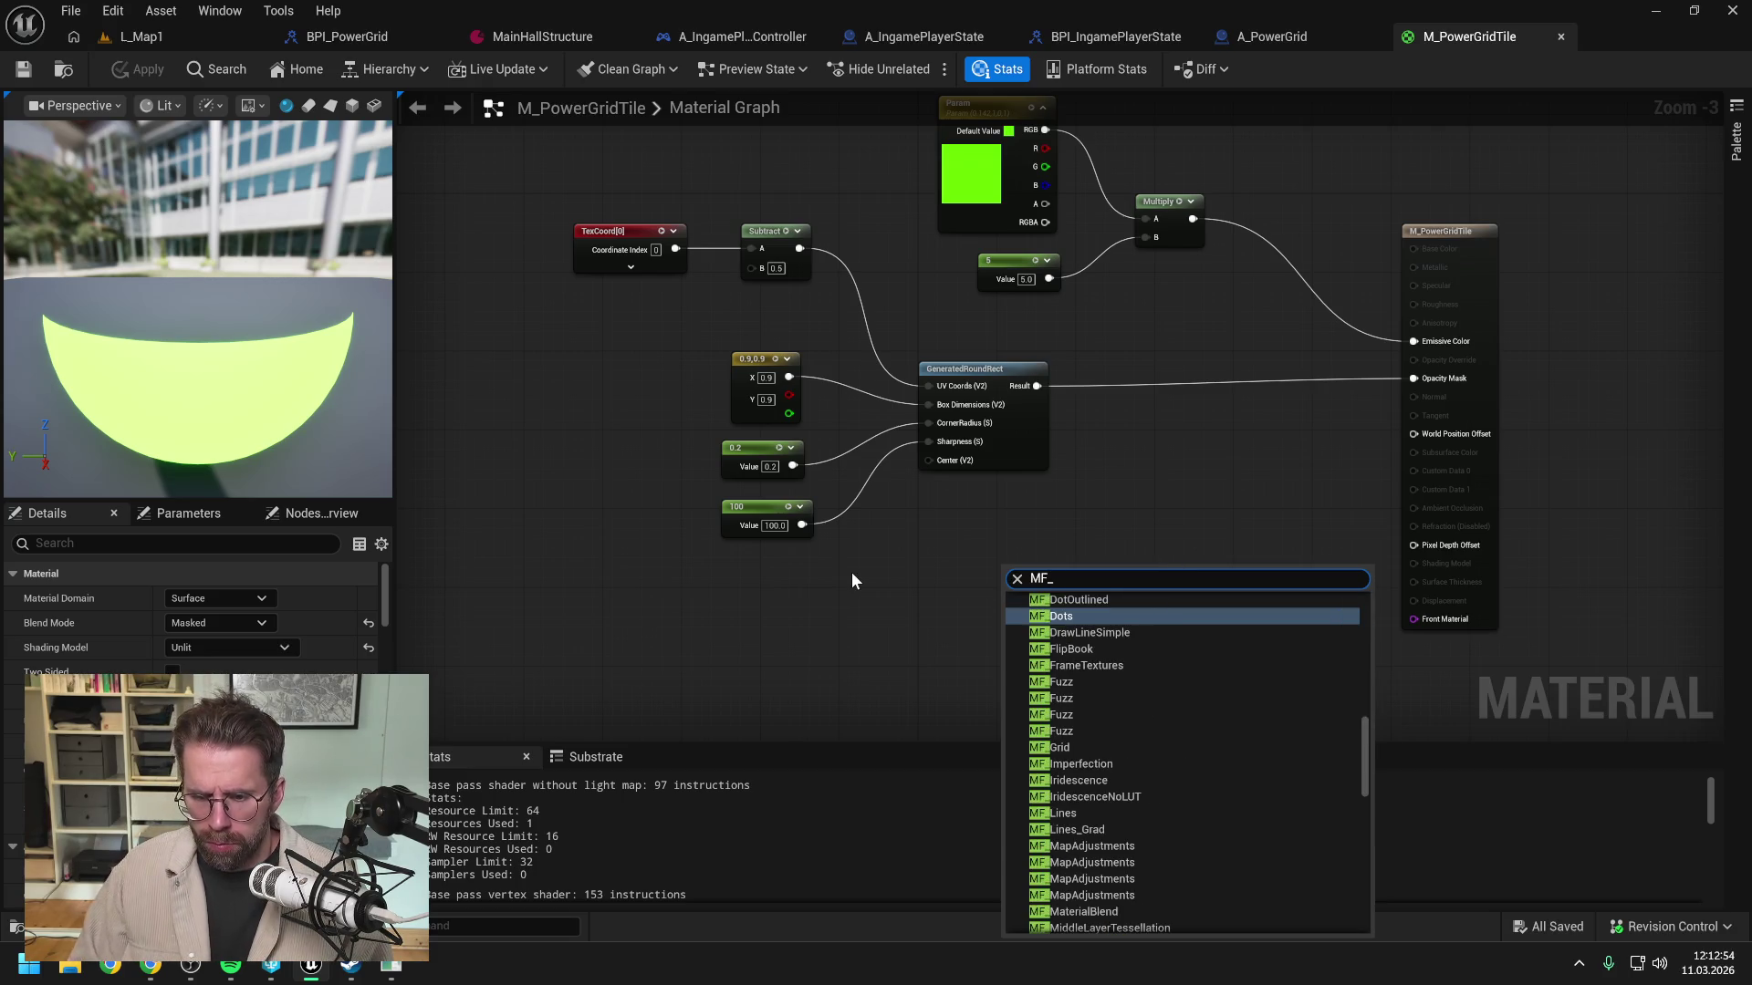
{"action": "scroll", "coordinate": [1286, 776], "scroll_direction": "down", "scroll_amount": 5}
{"action": "scroll", "coordinate": [1283, 770], "scroll_direction": "down", "scroll_amount": 5}
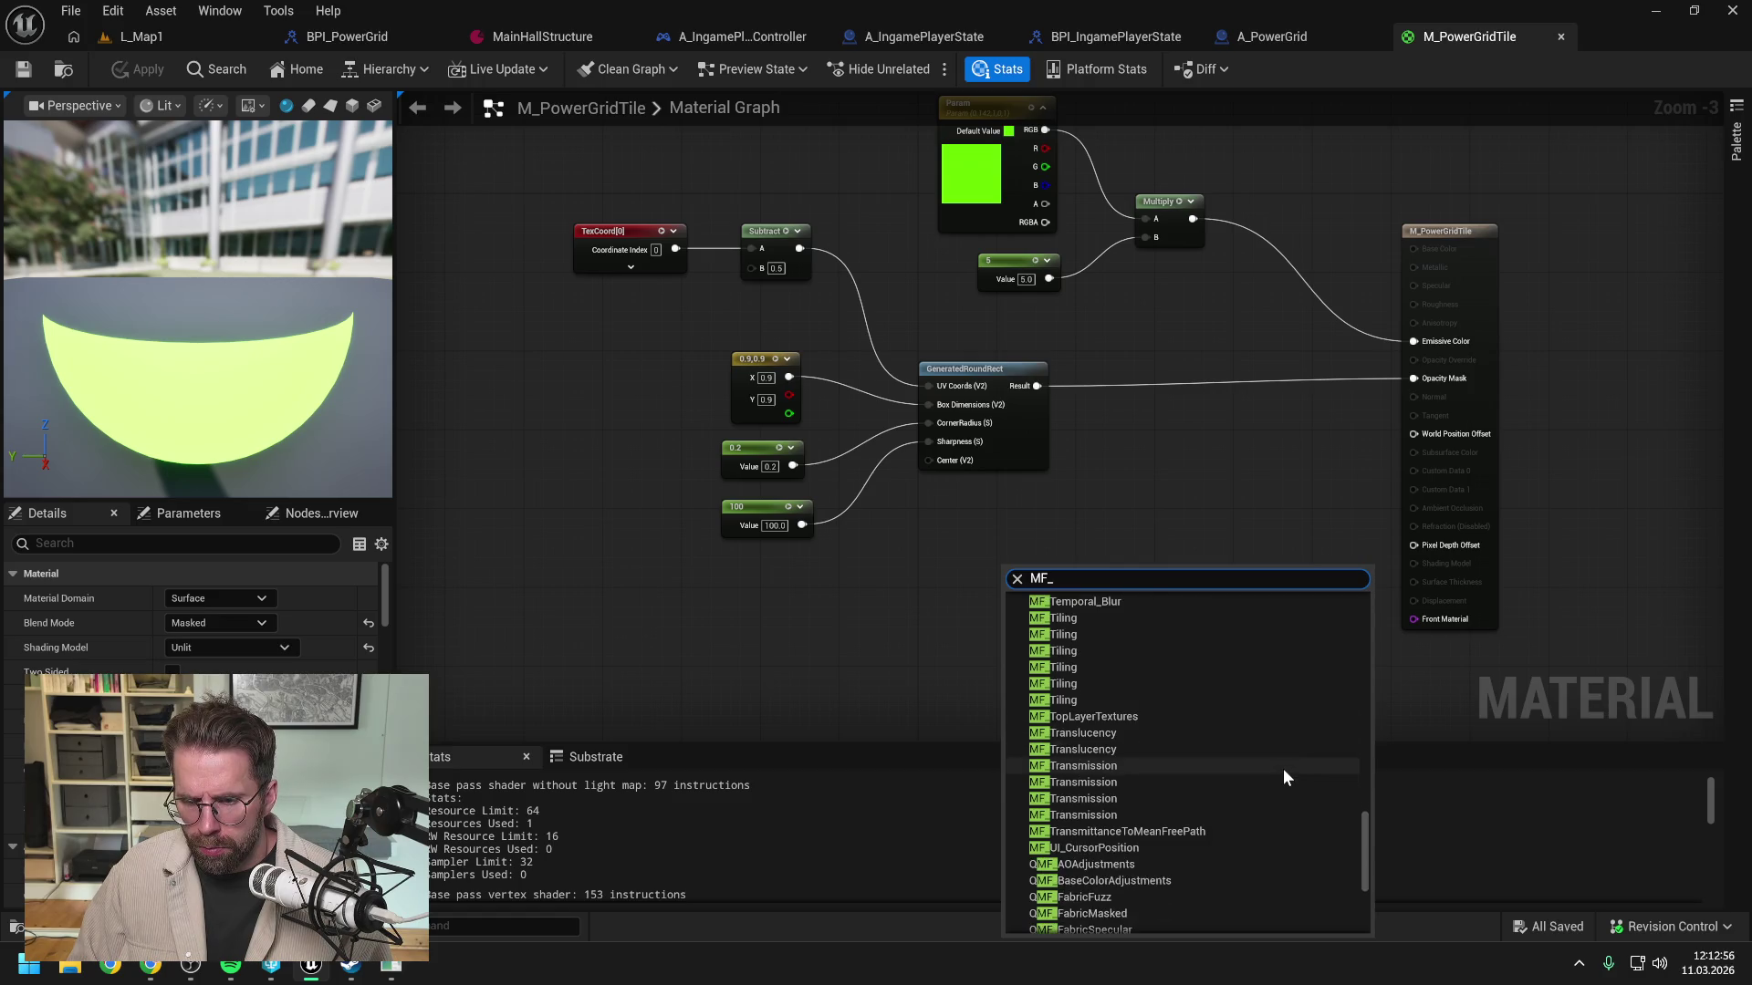
{"action": "scroll", "coordinate": [1283, 768], "scroll_direction": "down", "scroll_amount": 3}
{"action": "scroll", "coordinate": [1283, 769], "scroll_direction": "down", "scroll_amount": 3}
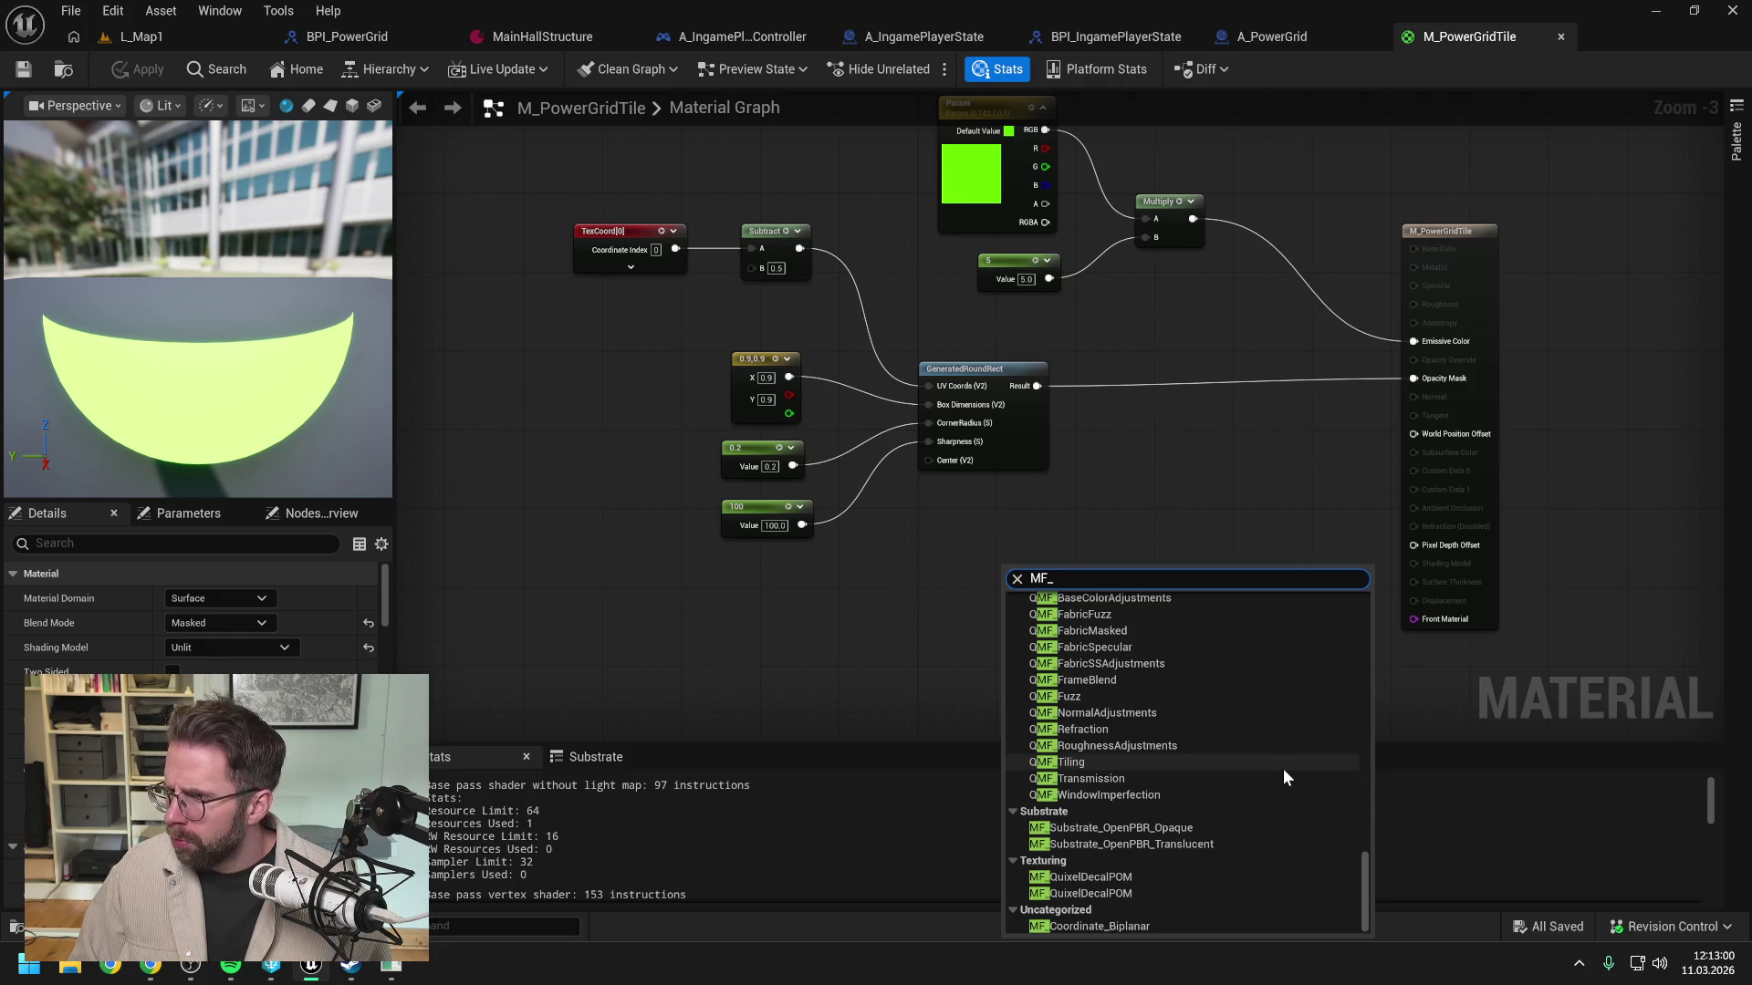
{"action": "type", "text": "r"}
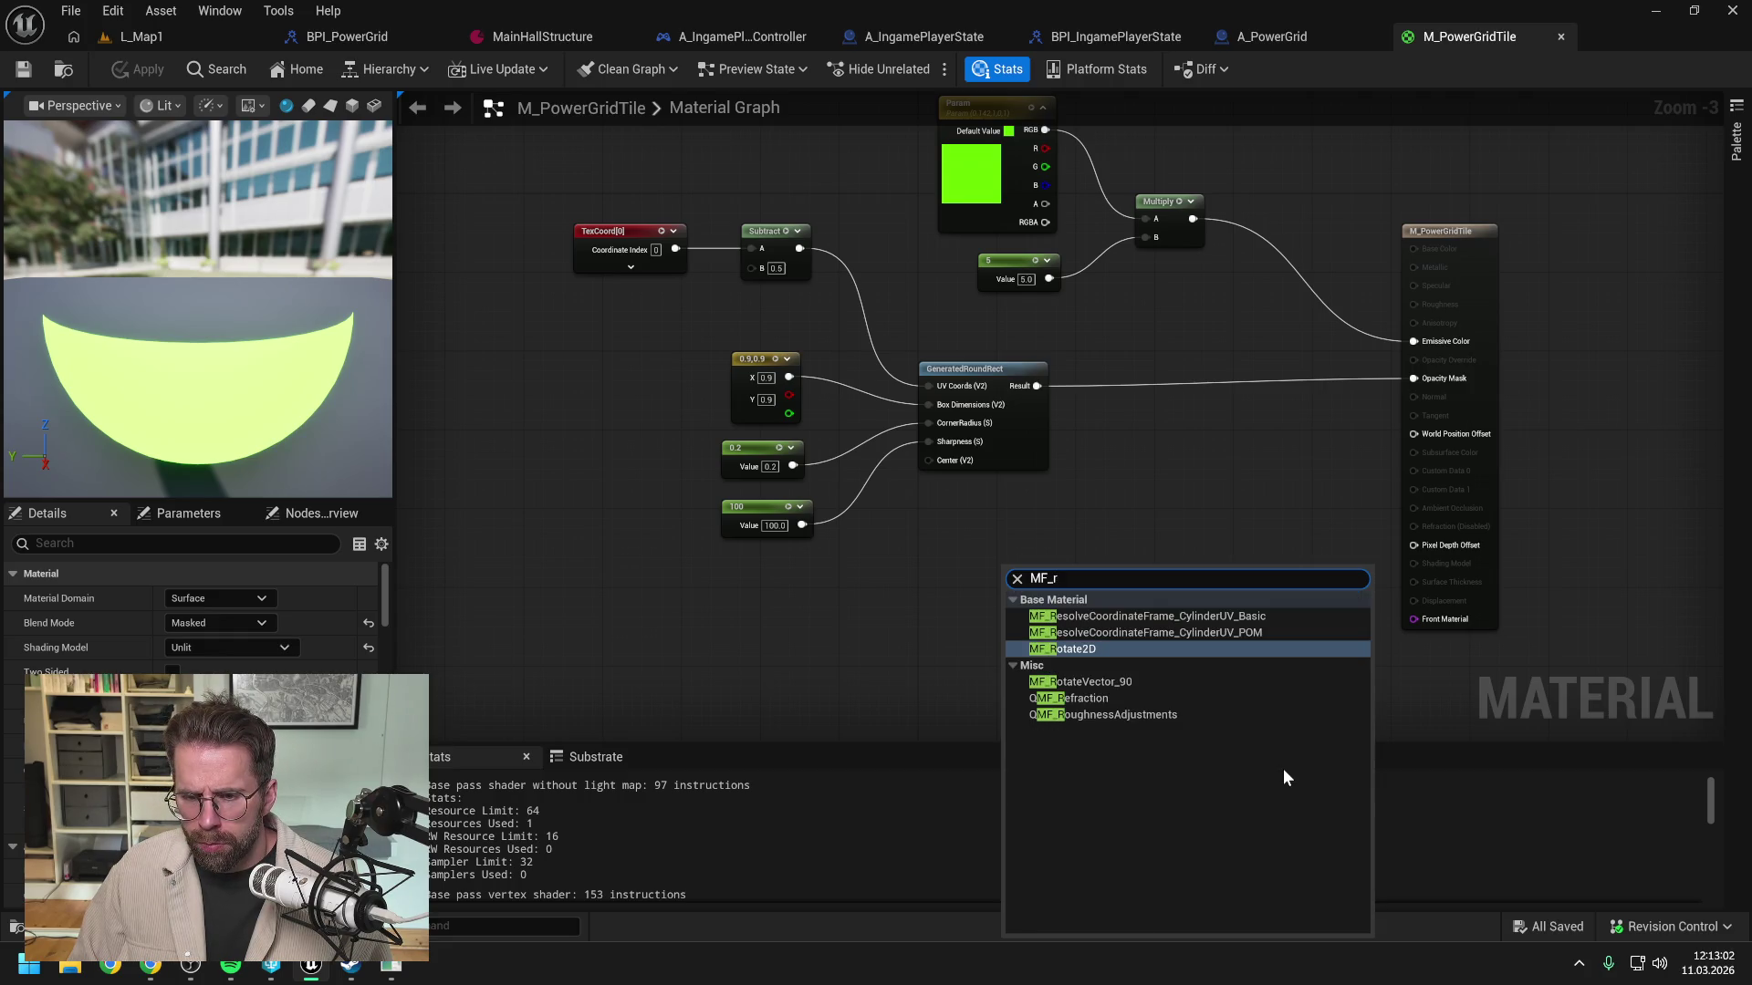